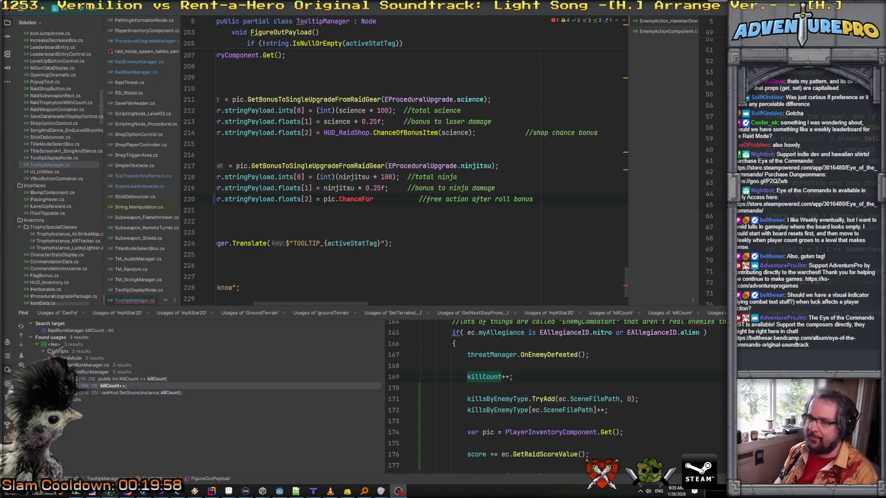
- Complete line 220 as pic.ChanceForDodgeRollFreeAction(ninjitsu); and trim the spaces before the bonus comment
left_click(383, 202)
type("DodgeRollFreeAction;")
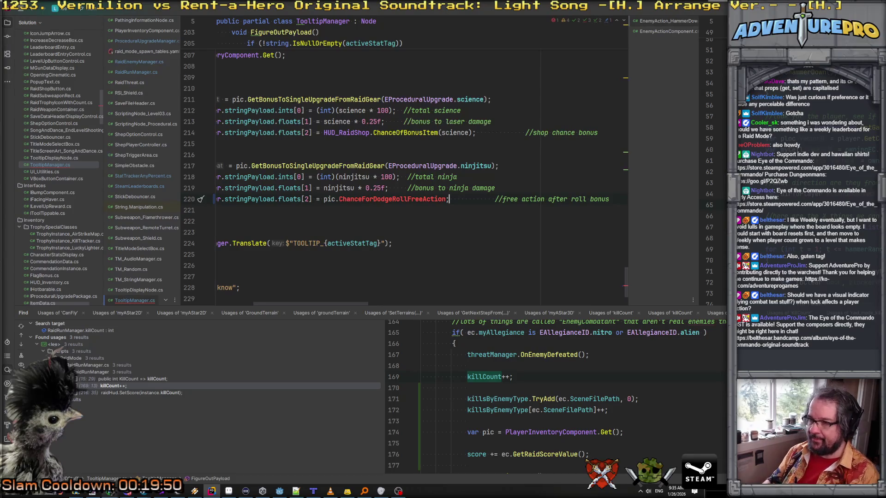
left_click(445, 199)
type("(nint")
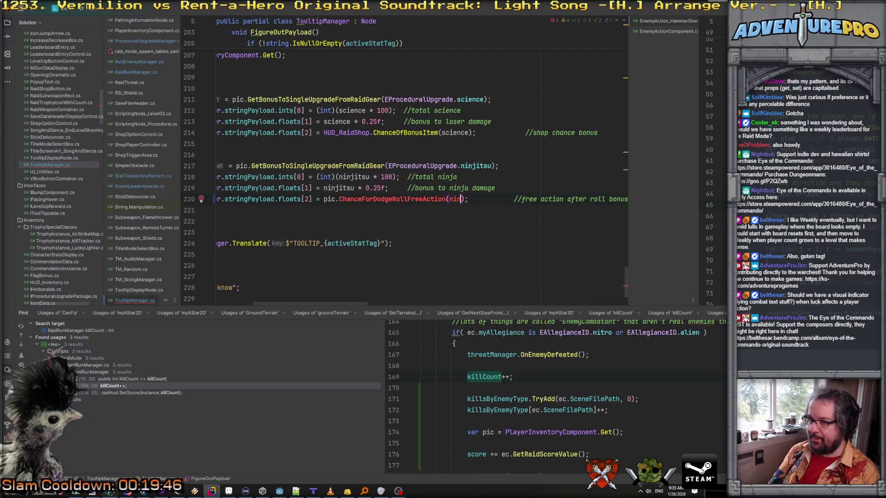
key("Return")
key("Right")
key("Delete")
key("Delete")
key("Delete")
key("Delete")
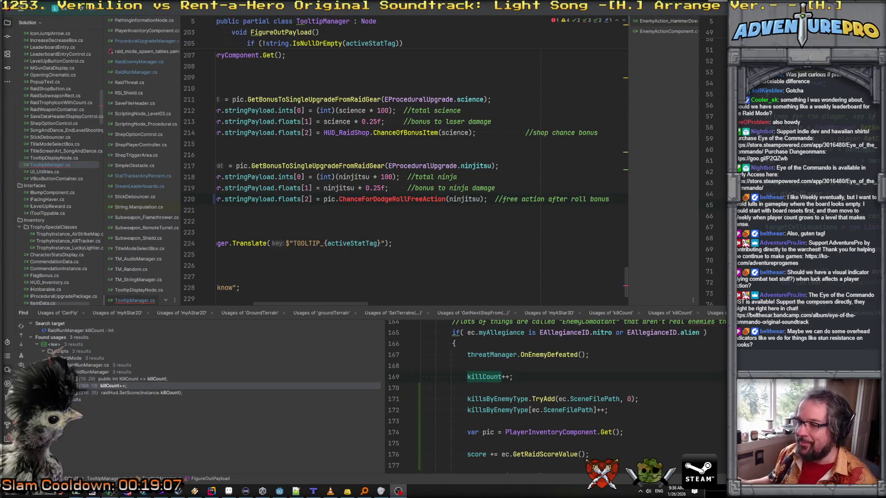
scroll(471, 203, "left", 3)
- Generate the missing ChanceForDodgeRollFreeAction(float ninjitsu) method in PlayerInventoryComponent
key("ctrl+Right")
key("alt+Return")
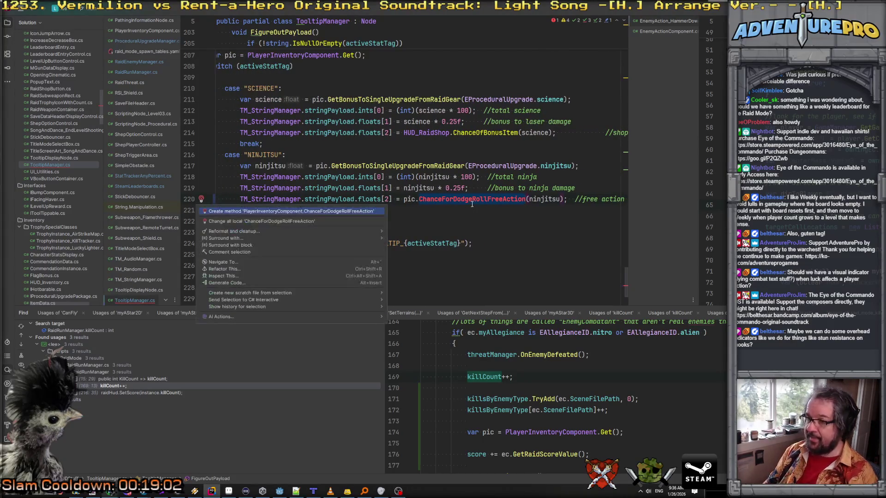
key("Return")
scroll(368, 199, "up", 10)
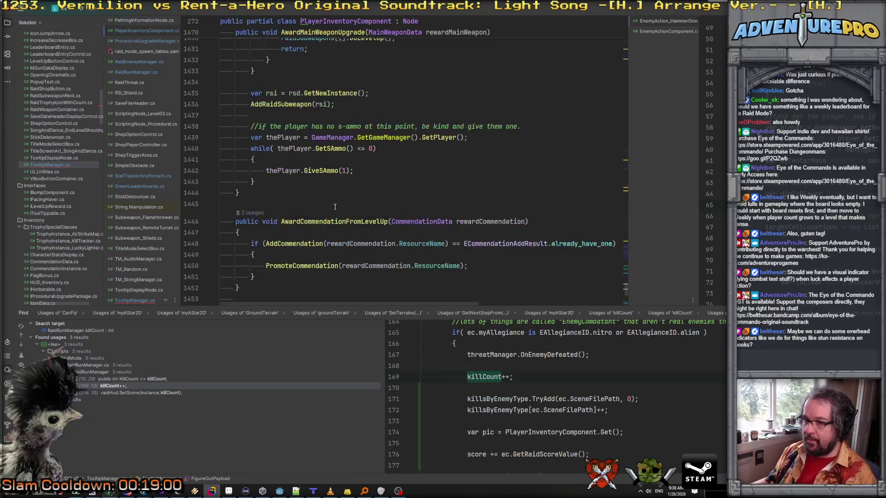
scroll(367, 199, "down", 10)
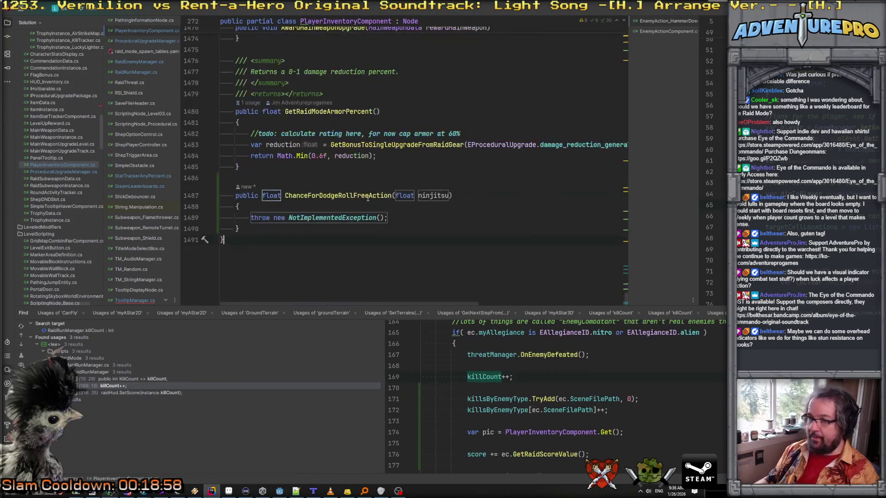
- Document it: 'Ninjitsu is a raid mode only stat, so... maybe this happens in story mode too?'
key("Return")
type("/// ")
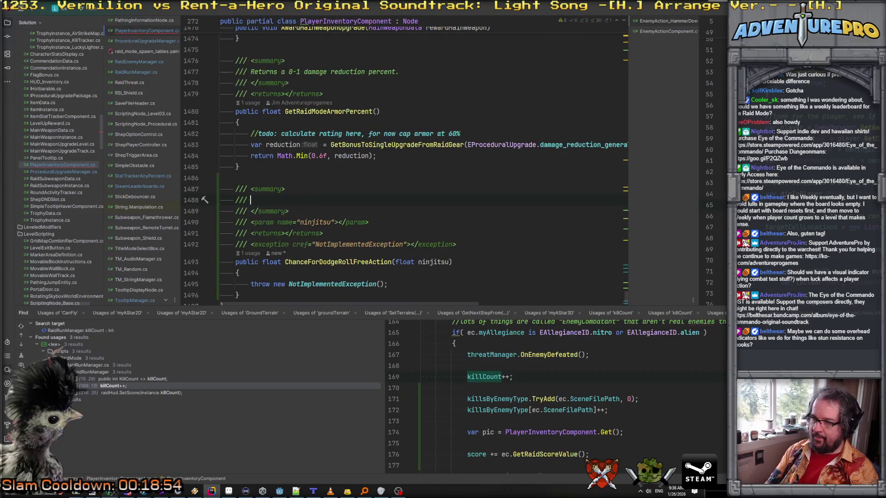
type("Ninj")
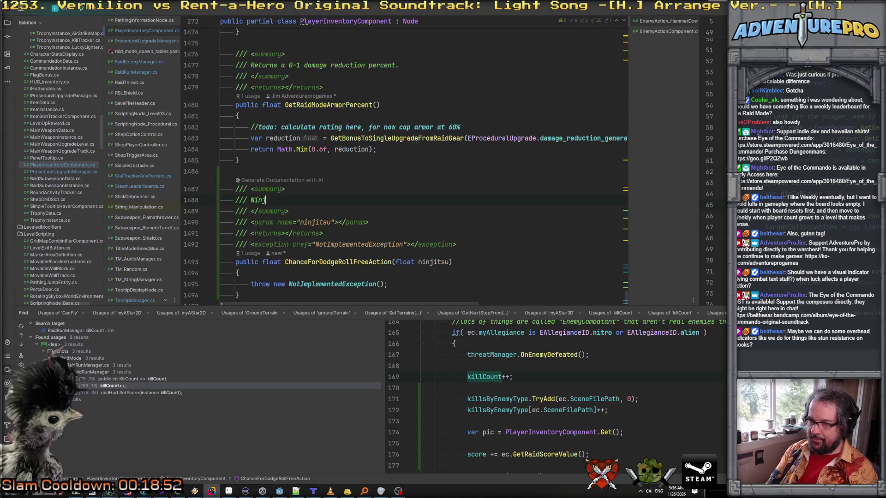
type("itsu is a raid mode only state")
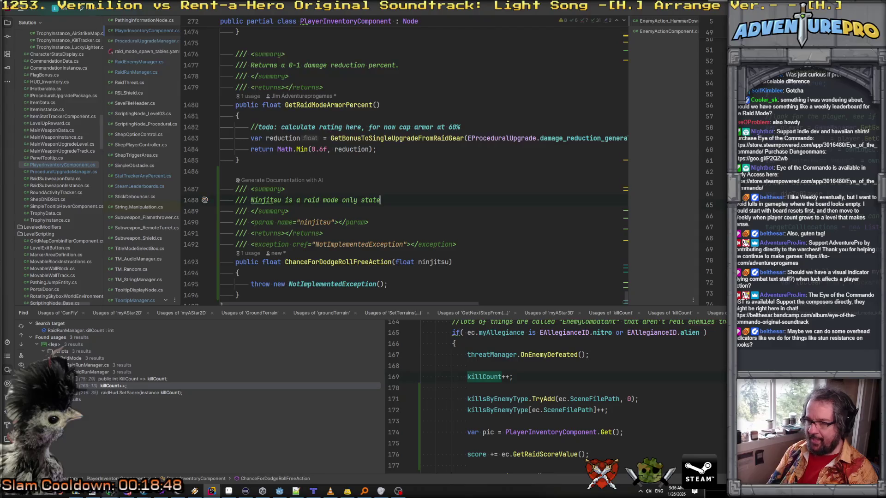
key("BackSpace")
type(", so... ")
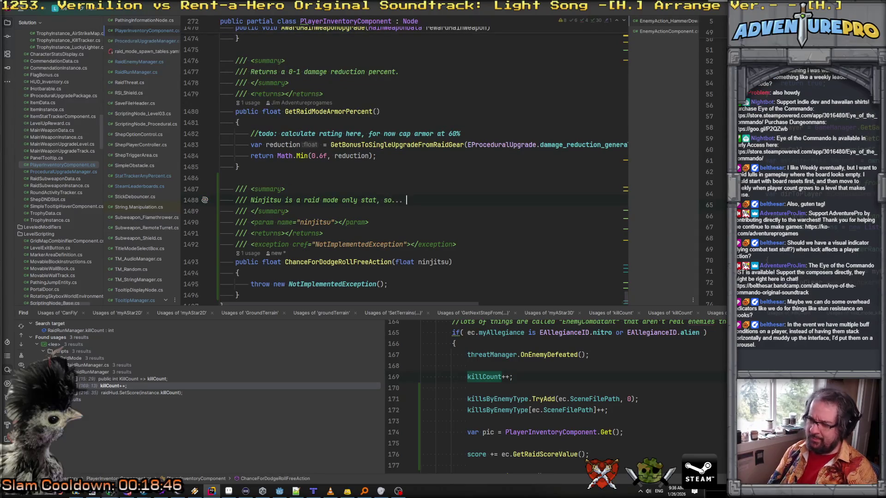
type("maybe this ha")
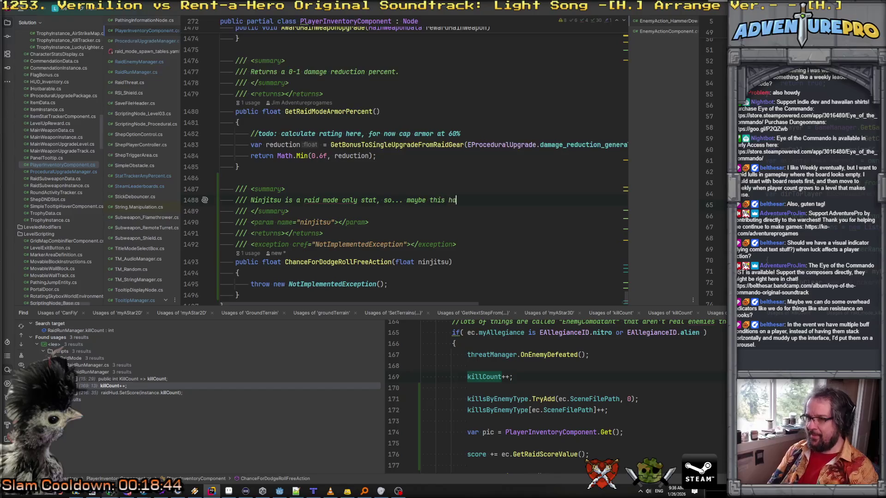
type("ppens in storyu m")
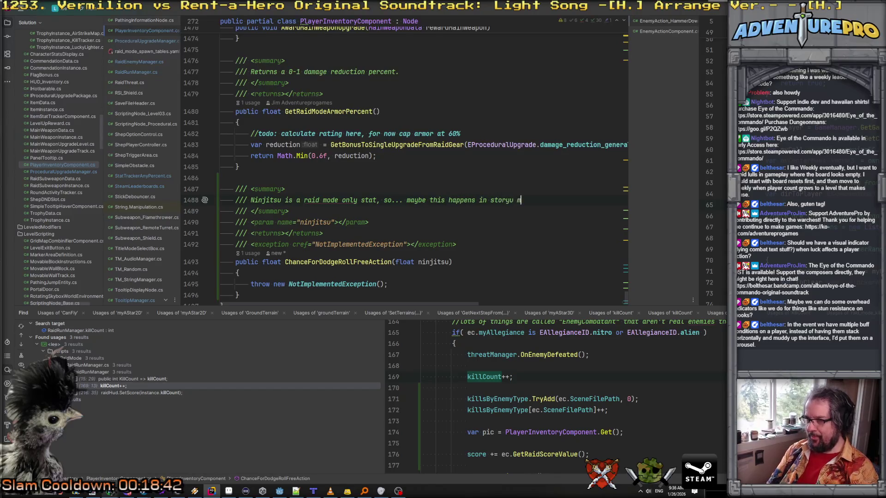
key("BackSpace")
key("BackSpace")
key("BackSpace")
type(" mode too?")
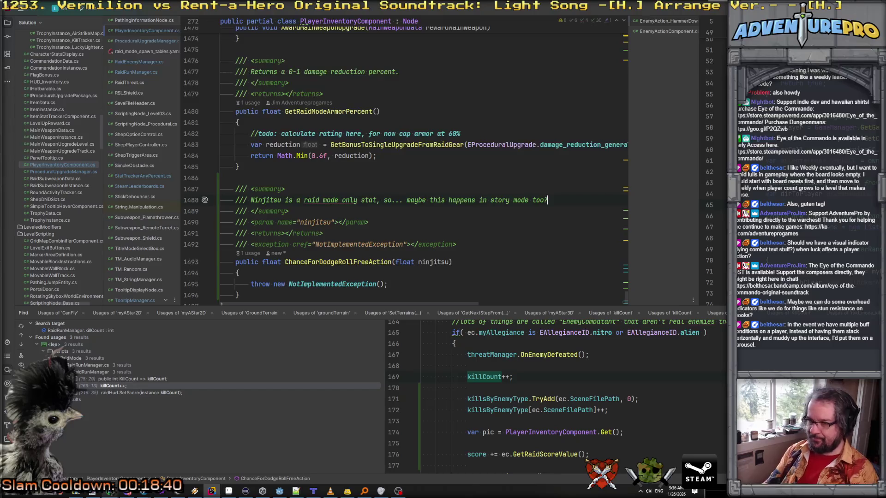
scroll(384, 199, "down", 2)
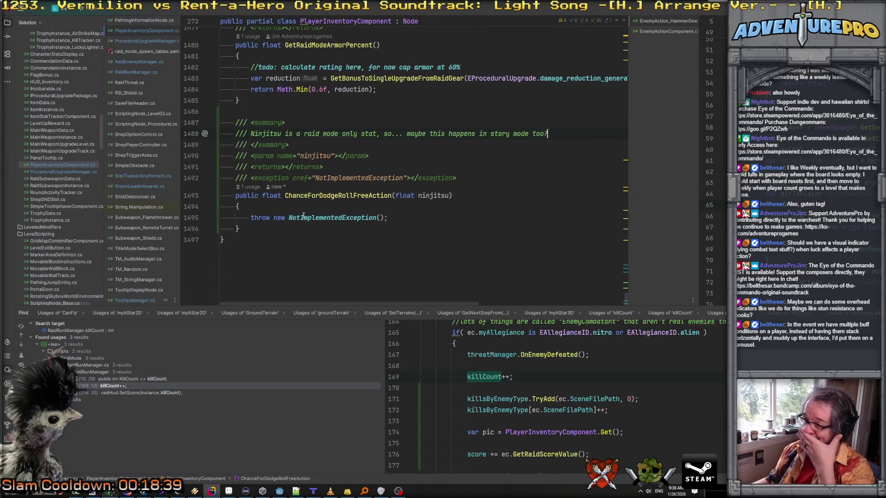
- Rename the stub to ChanceForDodgeRollFreeActionRaidMode by appending RaidMode to its name
left_click(390, 195)
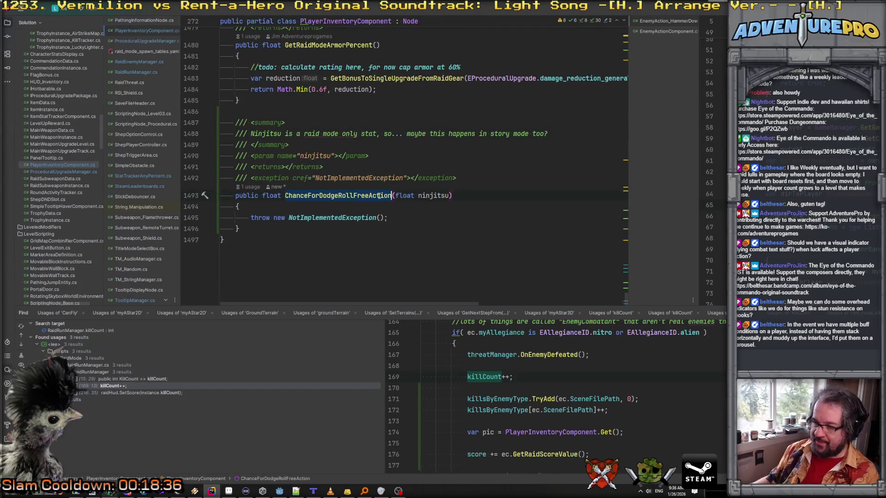
key("F2")
key("End")
type("Ra")
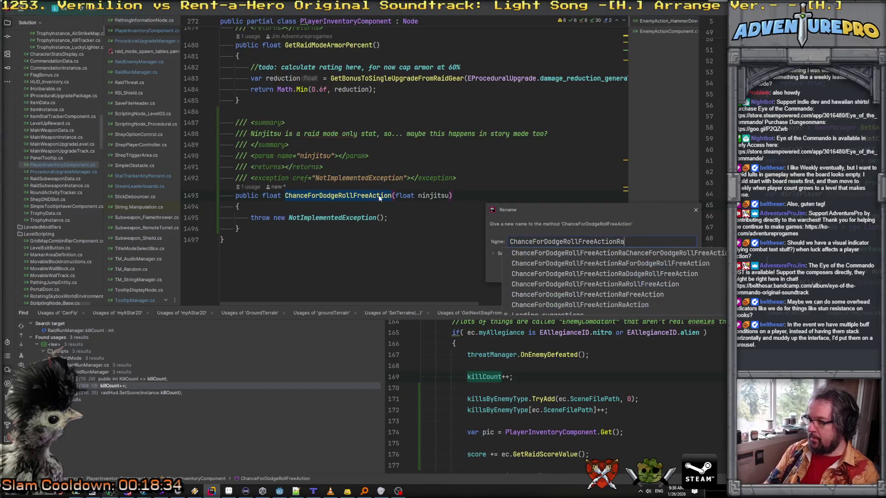
type("idMode")
key("Return")
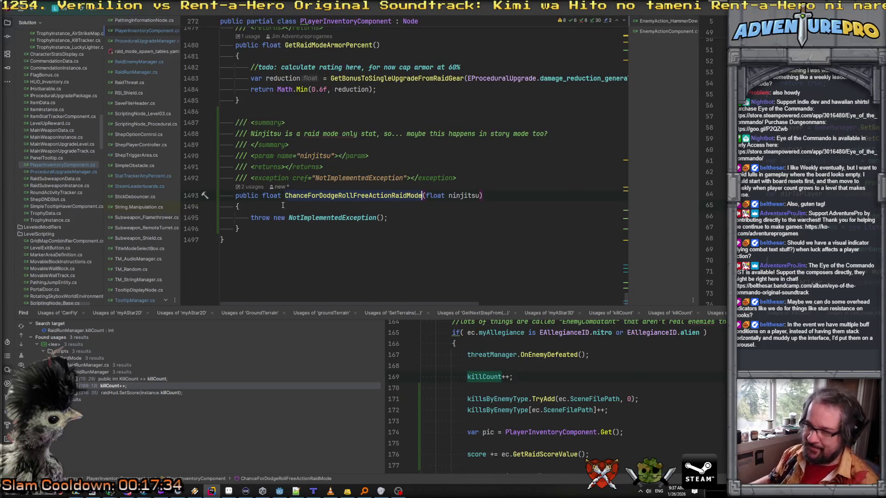
left_click_drag(250, 218, 442, 218)
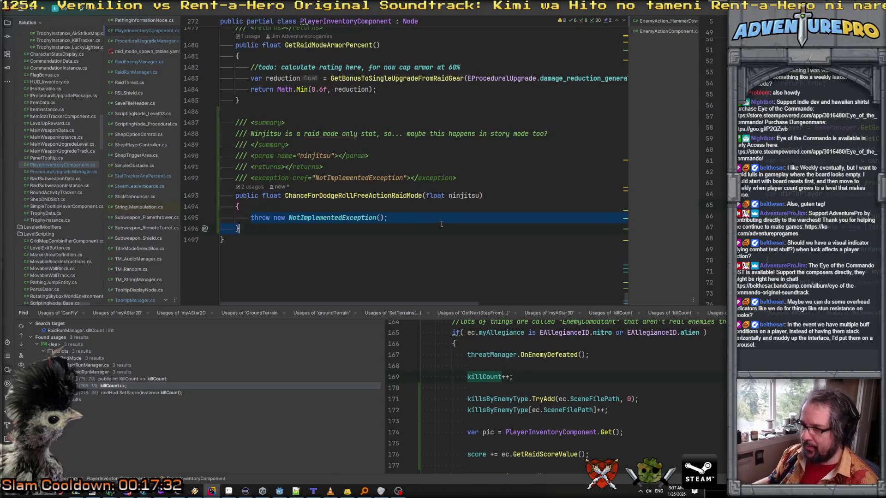
- Replace the throw with 'return ninjitsu;' under a '//todo: maybe not just this?' comment
type("return ni")
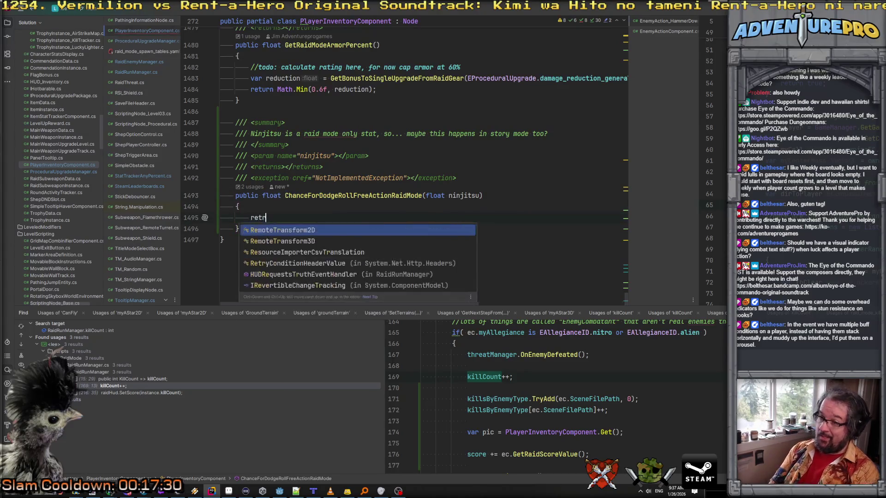
key("Return")
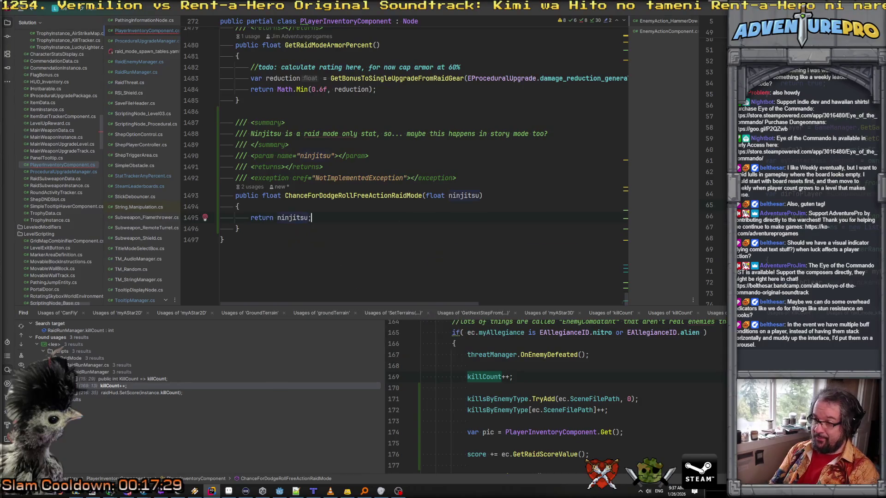
type(";")
key("ctrl+alt+Return")
type("//todo:")
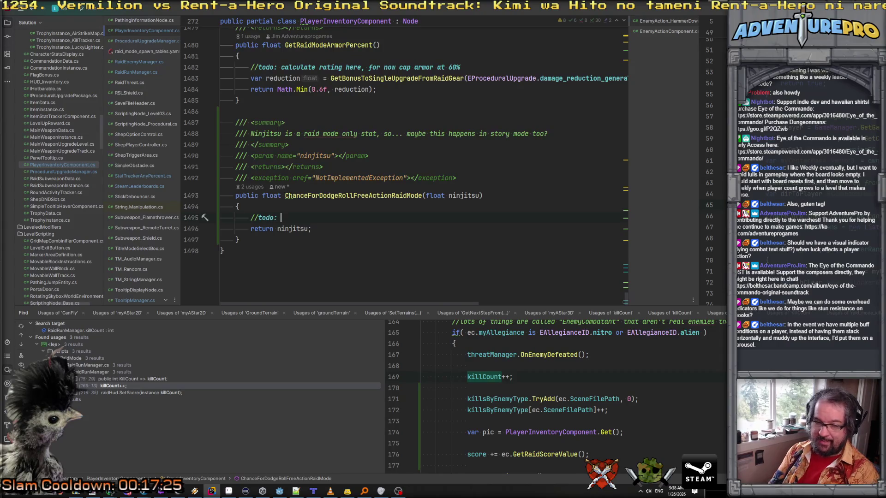
type("Lmaybe not just this?")
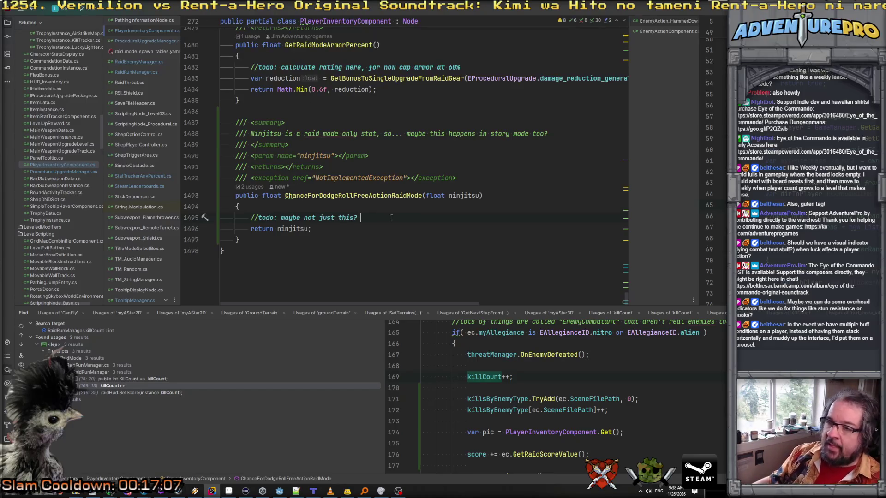
- Delete the exception line from the method's doc comment
scroll(392, 217, "up", 1)
left_click(392, 202)
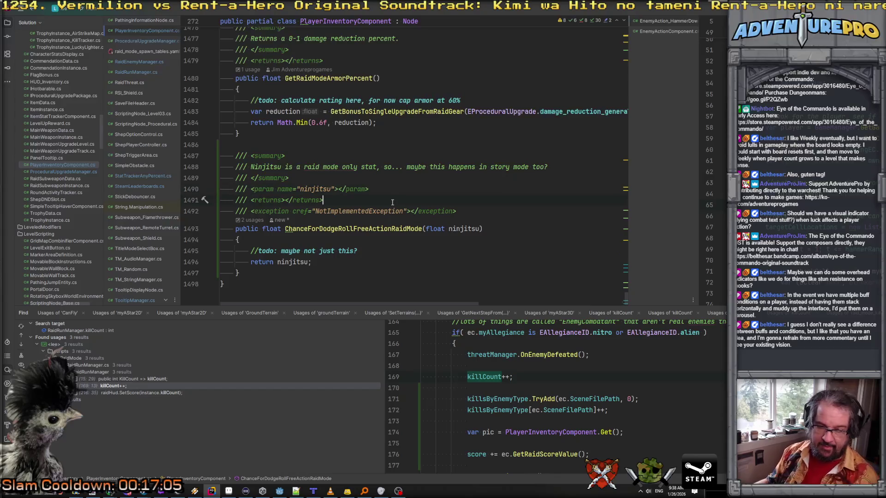
key("Down")
key("Home")
key("shift+Down")
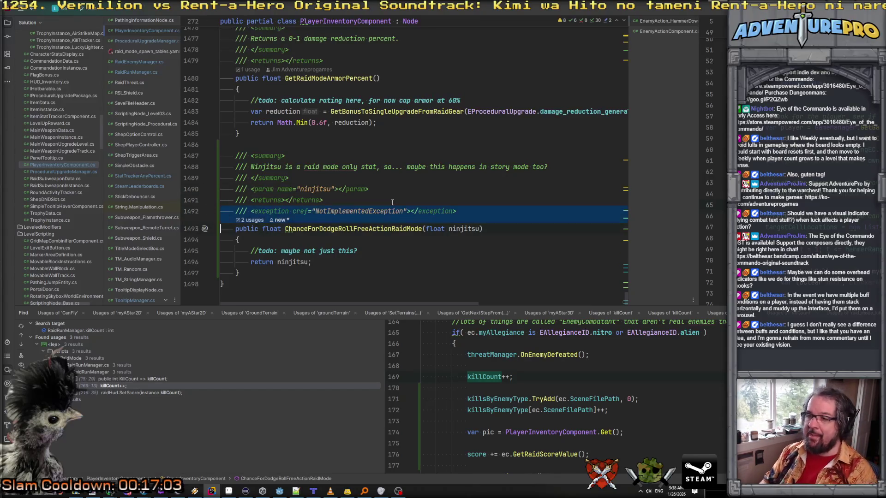
key("Delete")
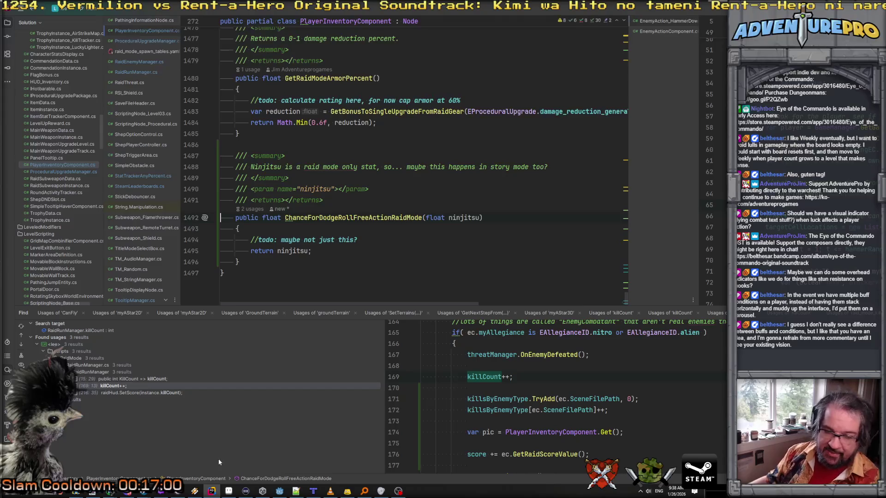
- Bring the Godot editor with the raid mode sub-section scene to the front
left_click(280, 492)
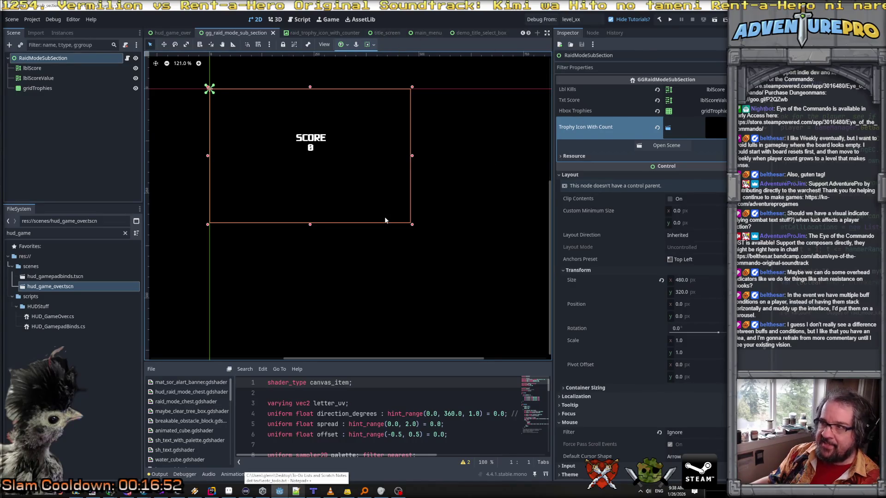
scroll(385, 220, "down", 1)
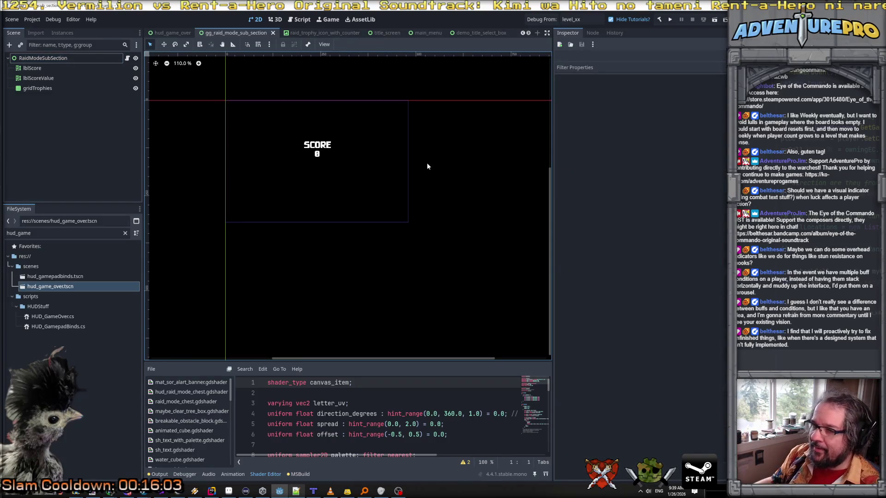
- Check the gridTrophies node and SCORE labels, then save the scene with Ctrl+S
left_click(356, 162)
left_click(460, 157)
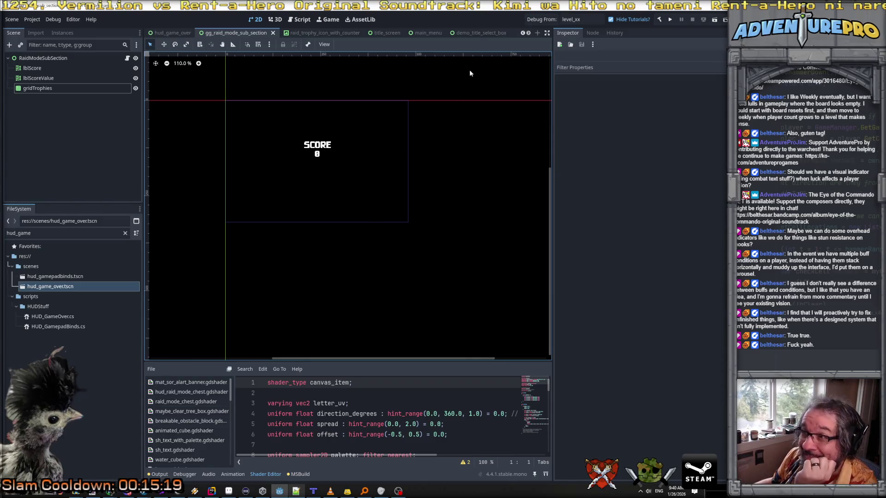
mouse_move(480, 33)
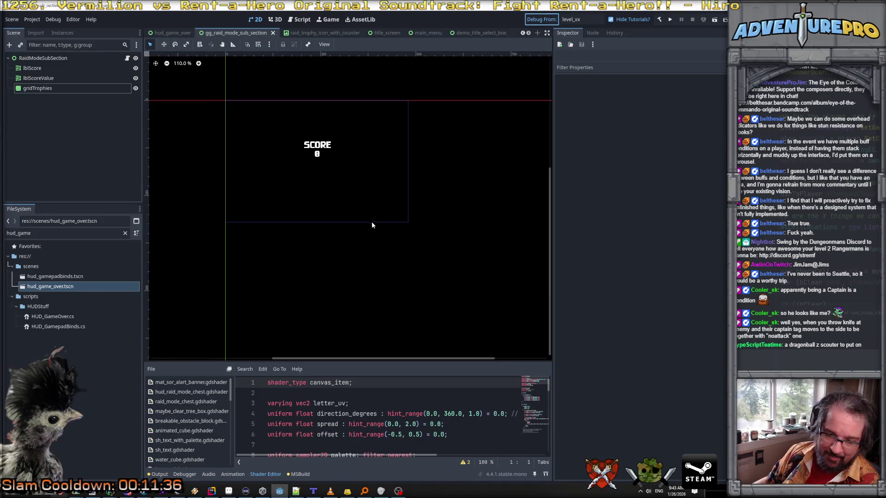
key("ctrl+s")
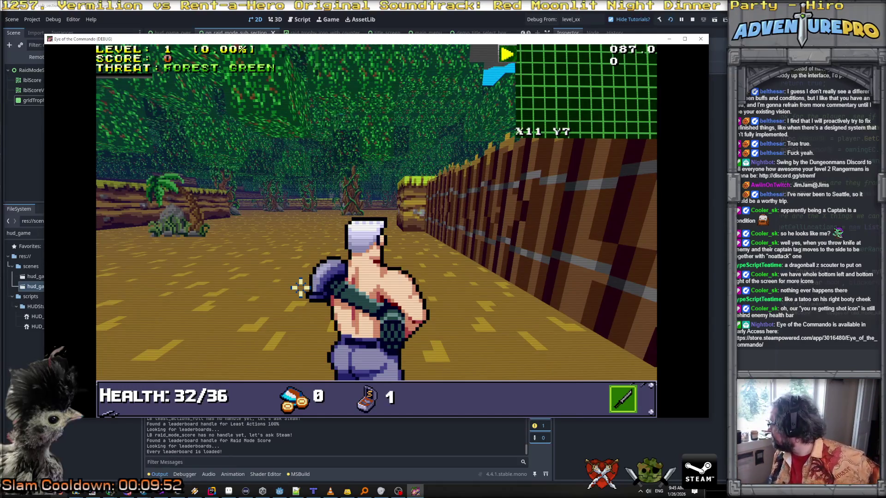
- Play level 1 of the debug build, then bring up the commando sprite image
mouse_move(693, 300)
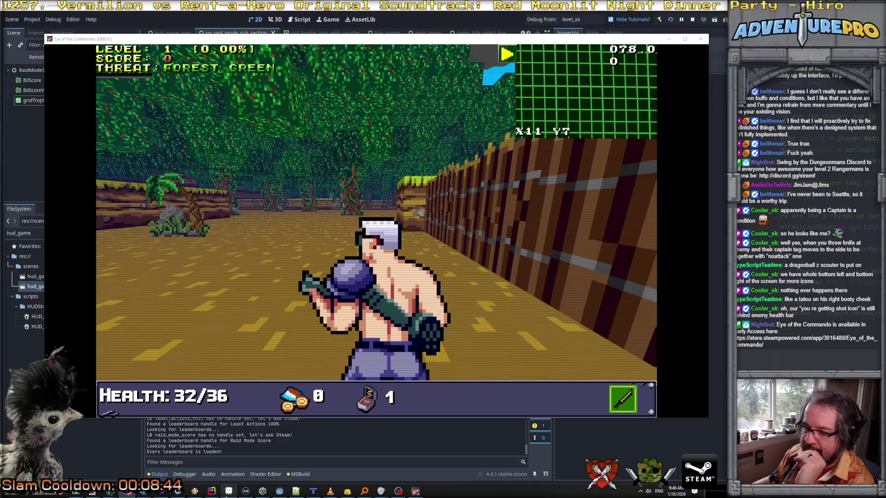
left_click(95, 493)
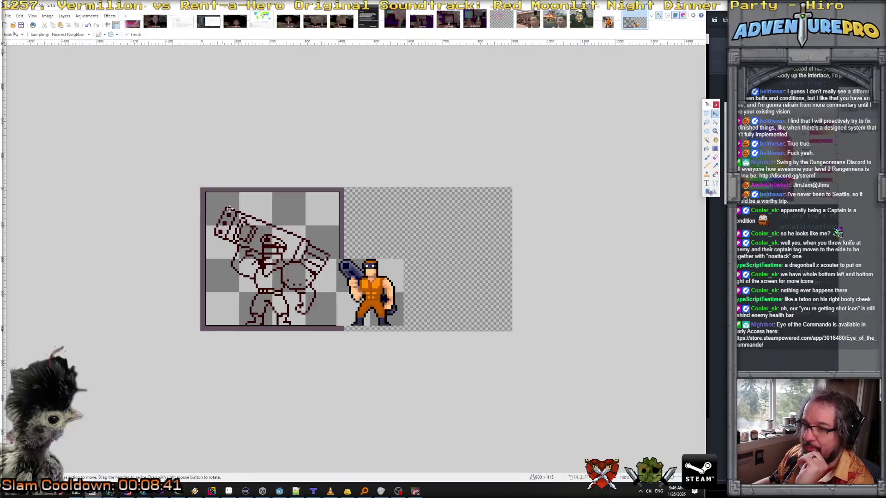
- Check the File menu and select the whole commando sprite canvas in Paint.NET
left_click(8, 15)
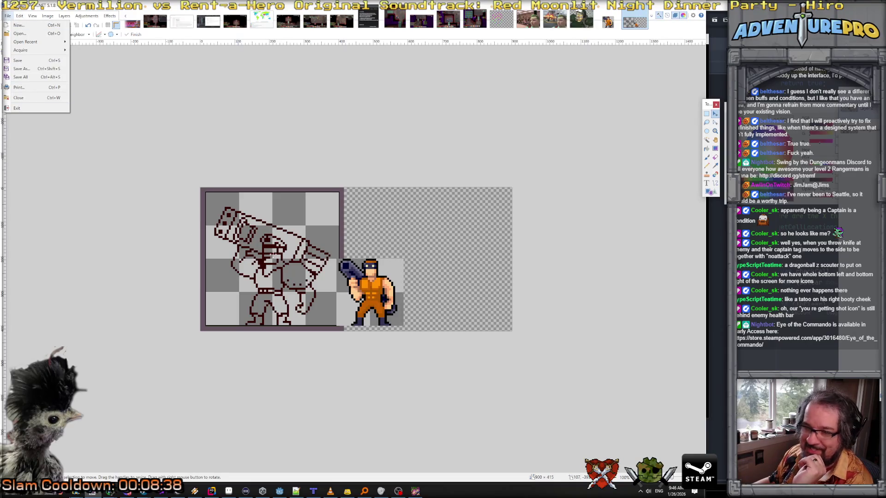
key("ctrl+a")
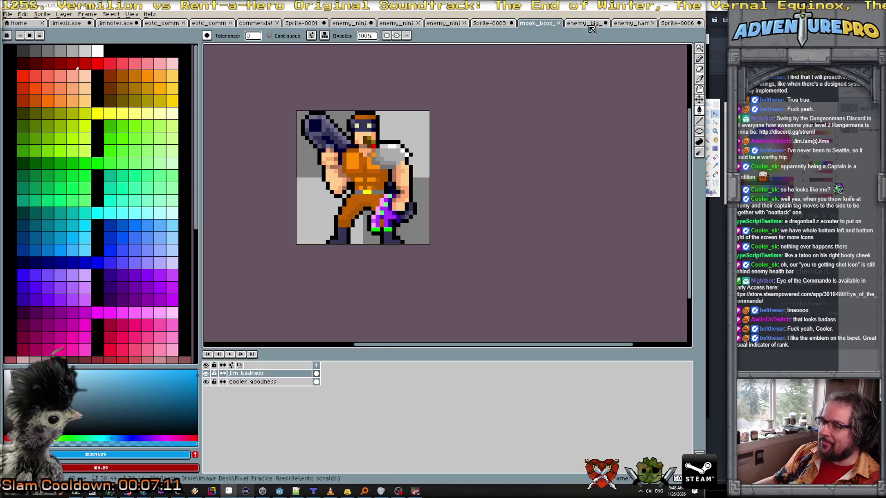
- Cycle through the Aseprite sprite tabs to the purple enemy, then bring up the todo notes
key("ctrl+Tab")
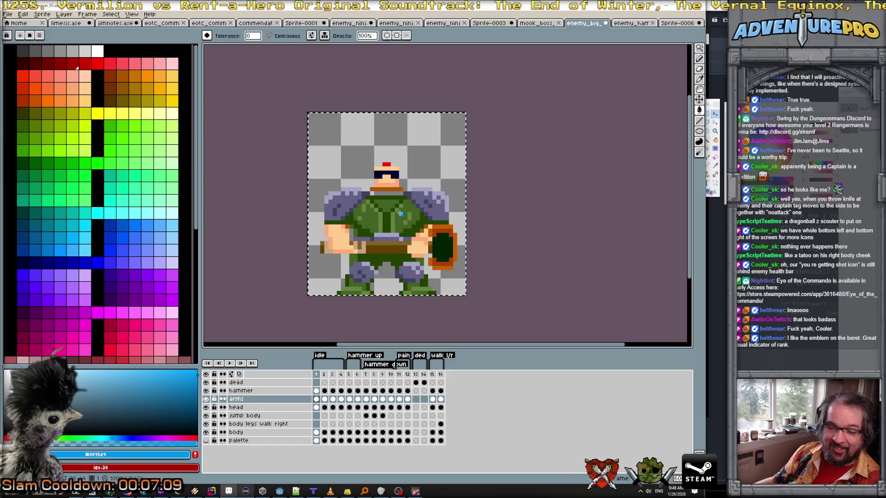
key("ctrl+Tab")
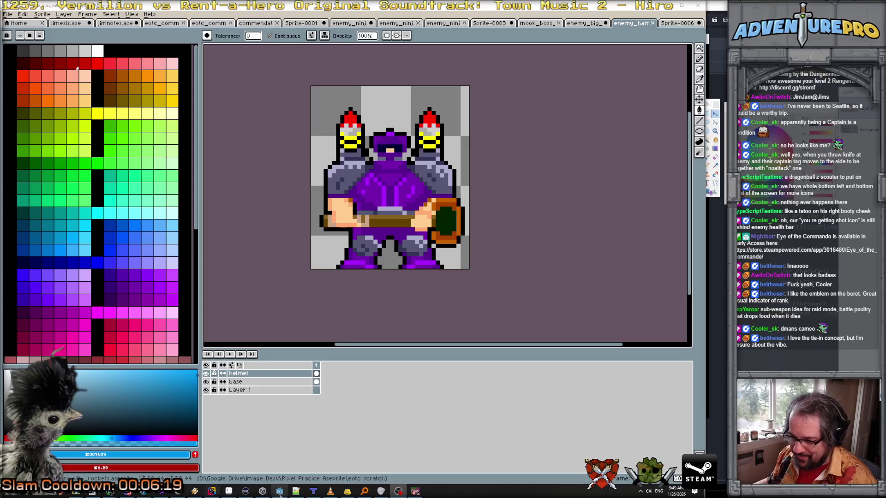
left_click(296, 490)
- Add a credit line with the viewer's name and a colon above the feedback paragraph
scroll(409, 245, "up", 4)
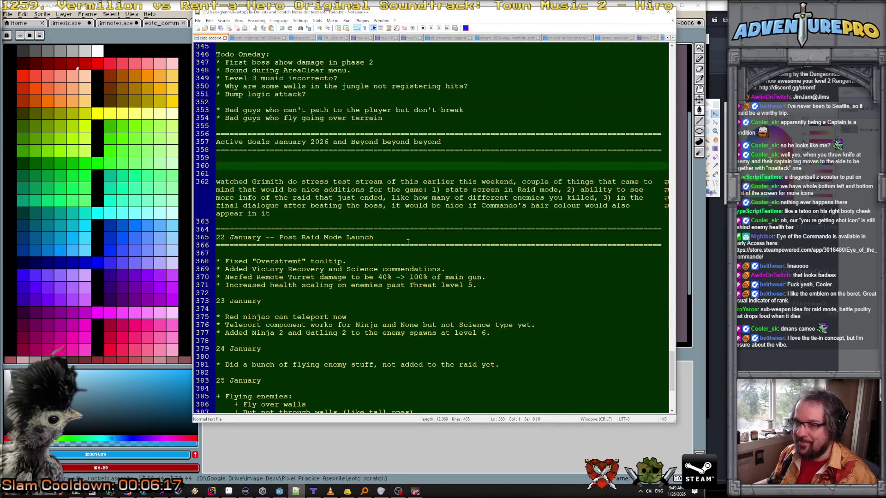
left_click(292, 216)
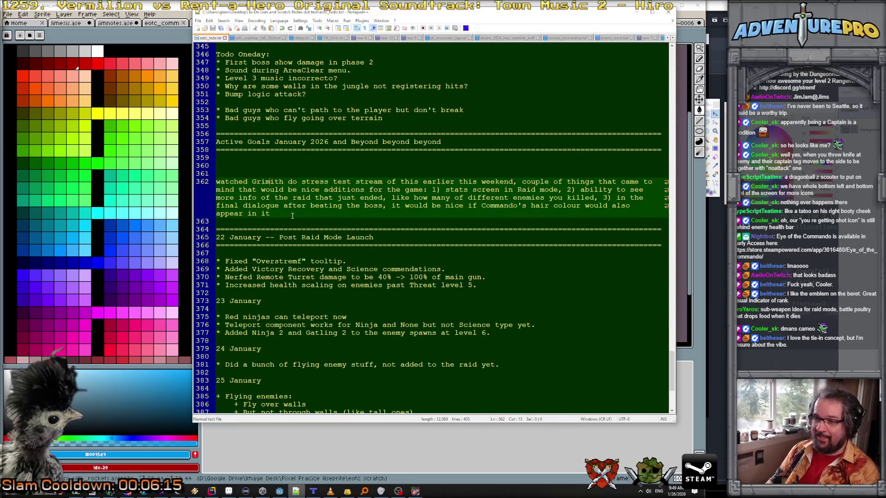
key("Up")
key("Up")
key("Up")
type("EroY")
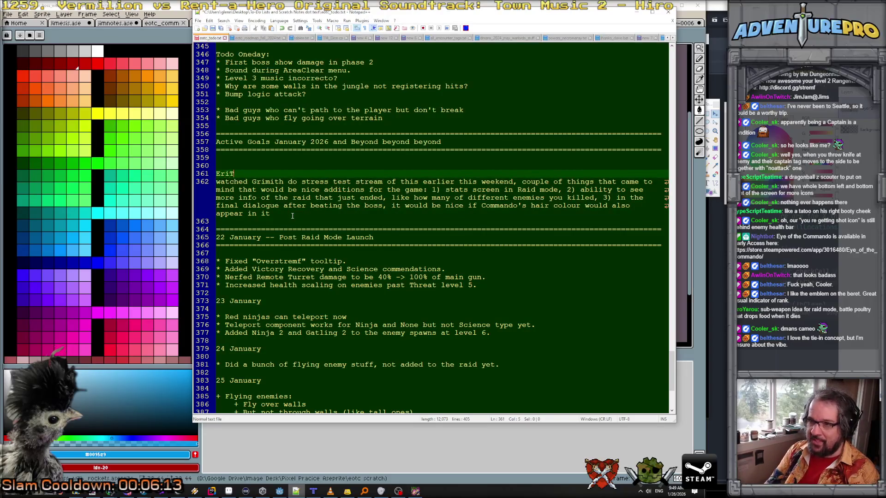
type("a")
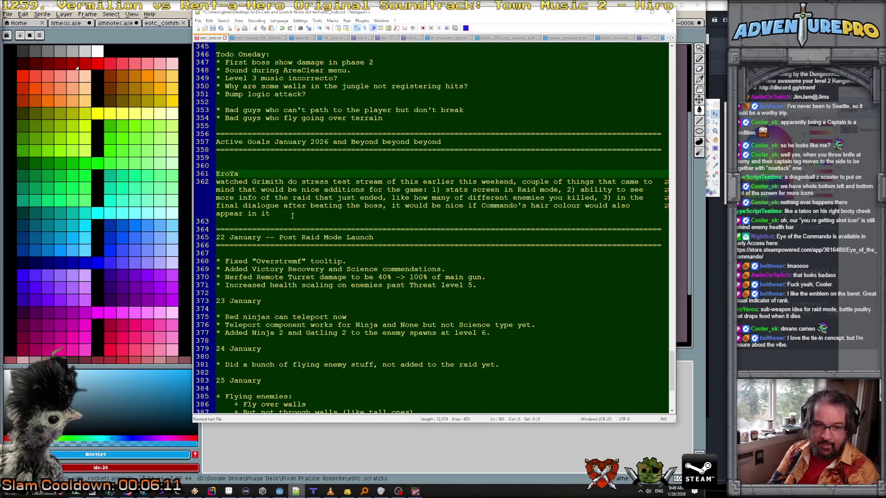
type("rouL")
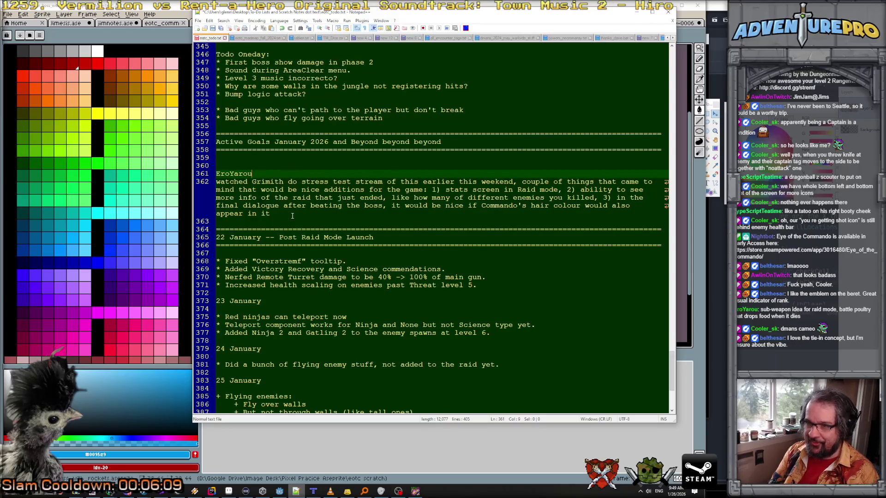
key("Down")
key("Insert")
key("Delete")
key("Insert")
type("rt")
key("BackSpace")
key("Up")
key("BackSpace")
type(":")
- Below the paragraph, credit the viewer again with 'battle poultry that drops food when it dies'
left_click(292, 215)
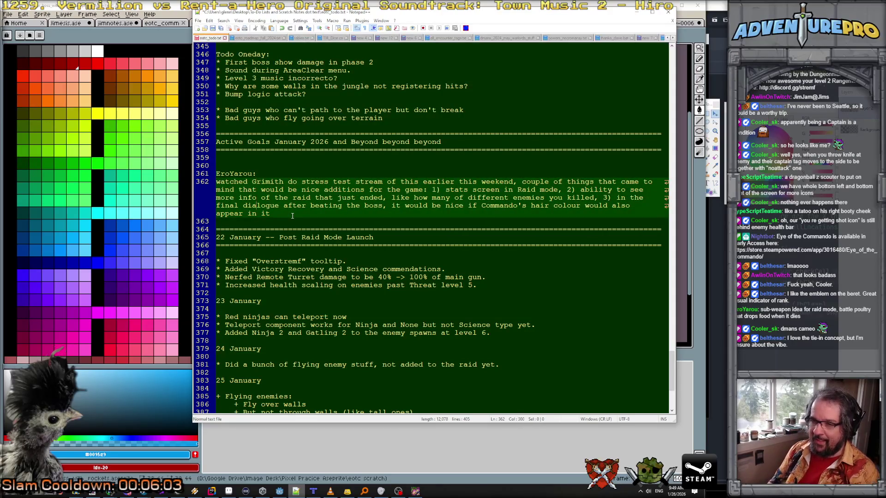
key("Return")
key("Return")
type("Al")
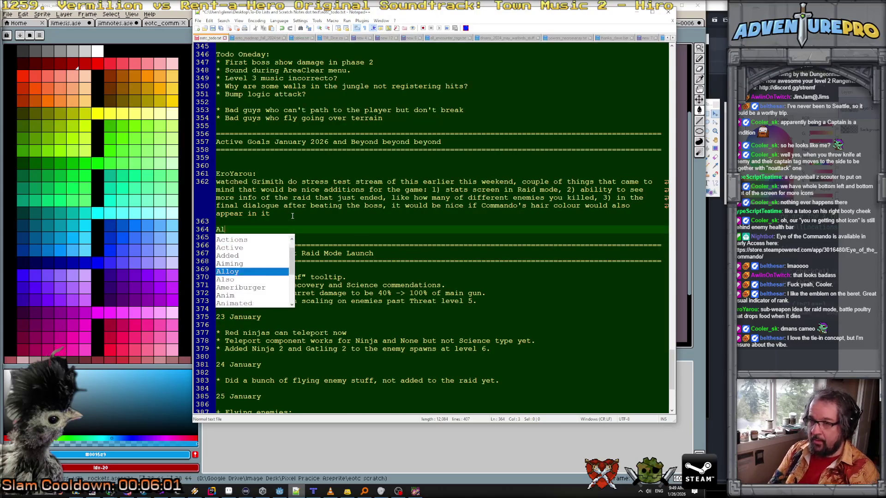
type("so EroY")
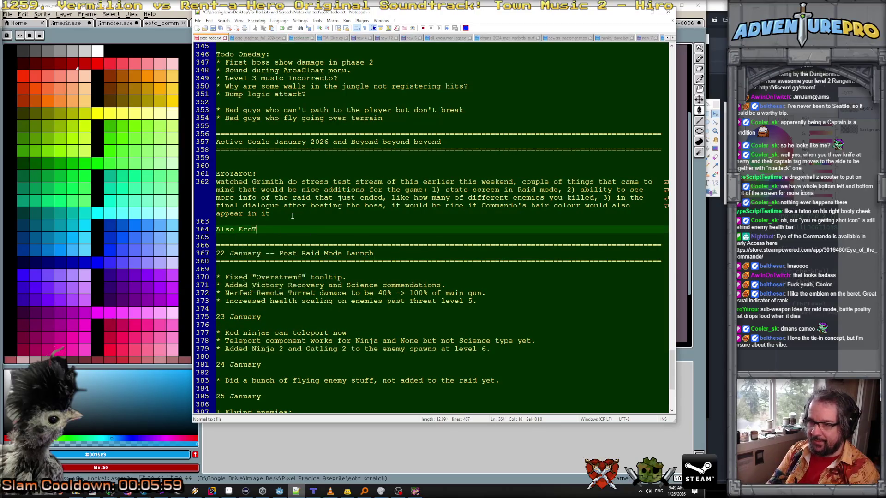
type("arou:")
key("Return")
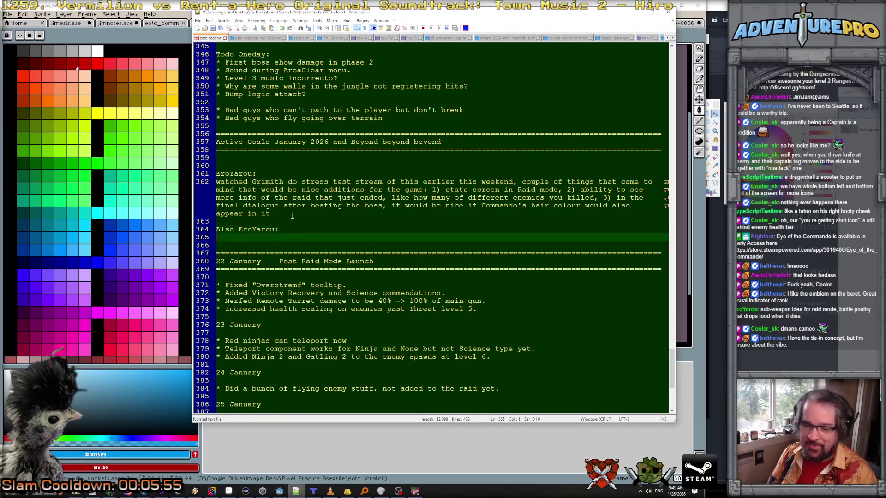
type("bat")
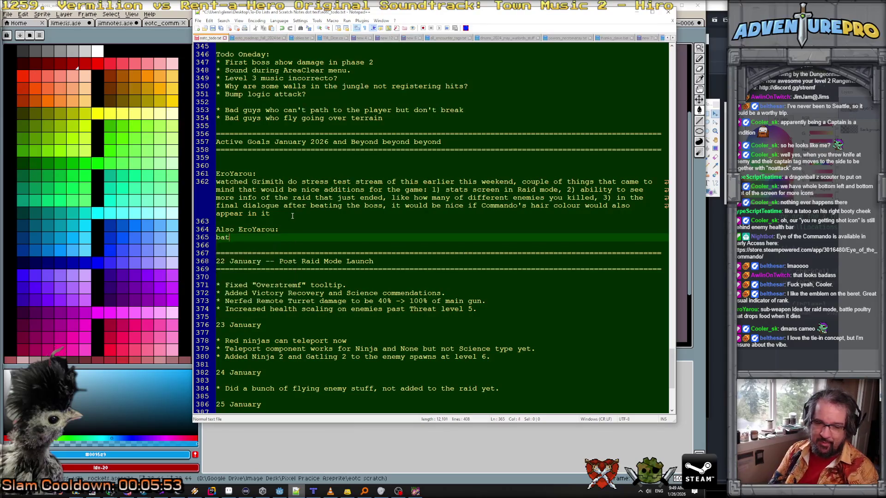
type("tle poultry ")
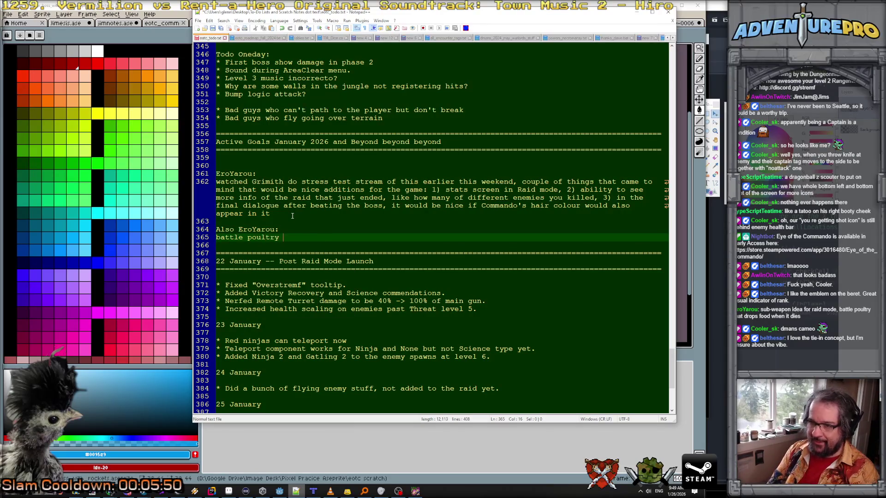
type("that drops food when it dies")
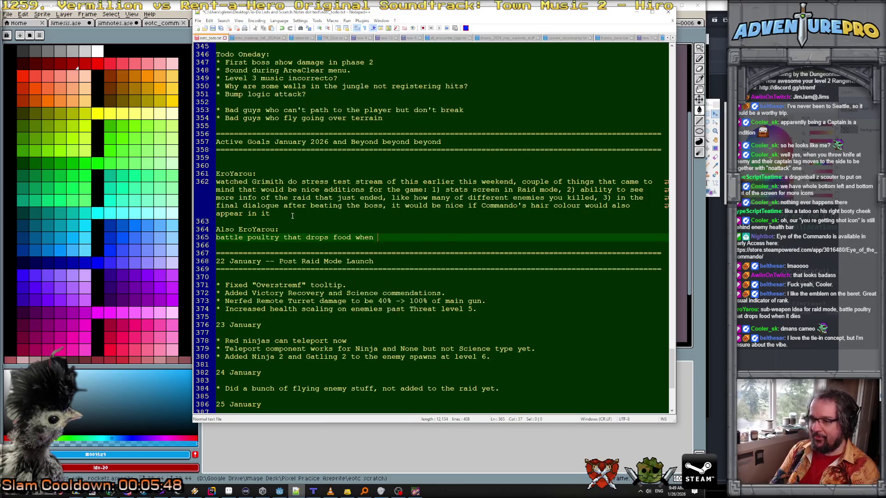
- Add a 'Me:' reply asking whether it could happen during the dmans mansiversary sale
key("Return")
type("Me:")
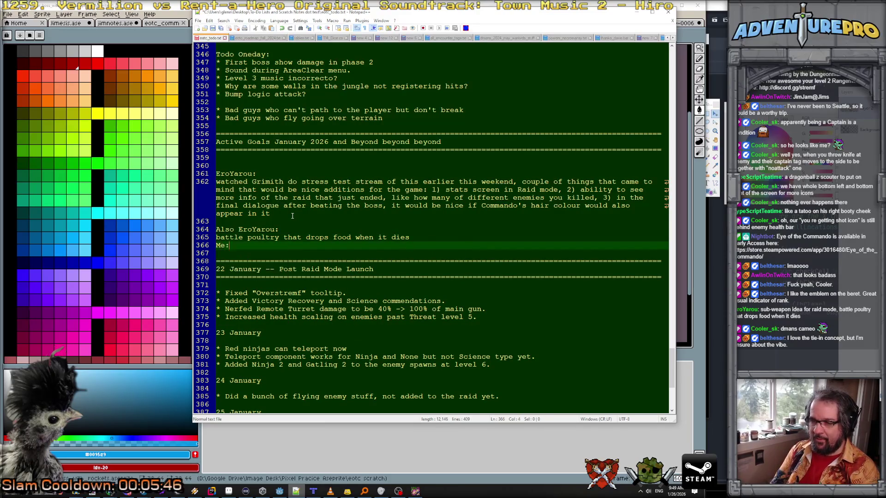
key("Return")
type("What if that was a ")
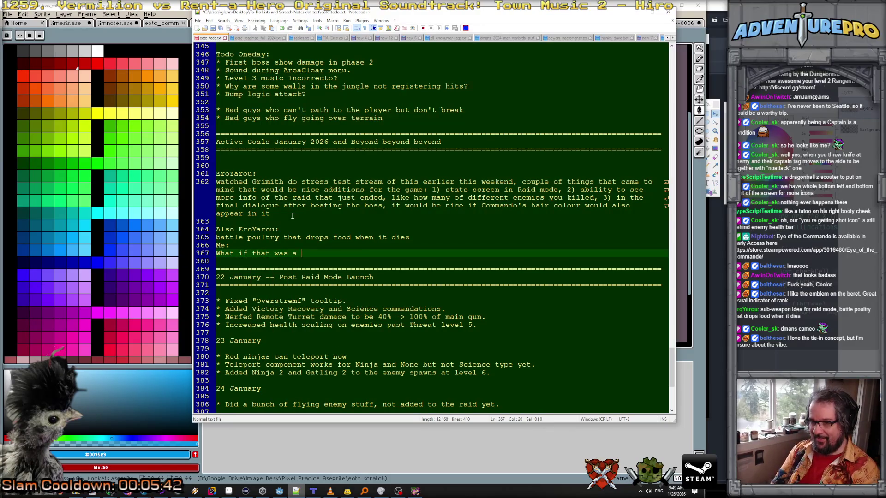
type("thing that happne")
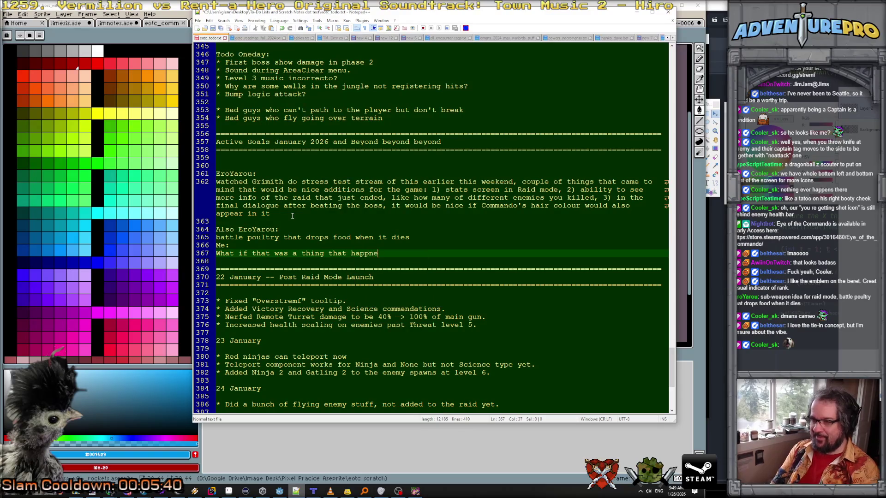
key("BackSpace")
key("BackSpace")
type("ened during the ")
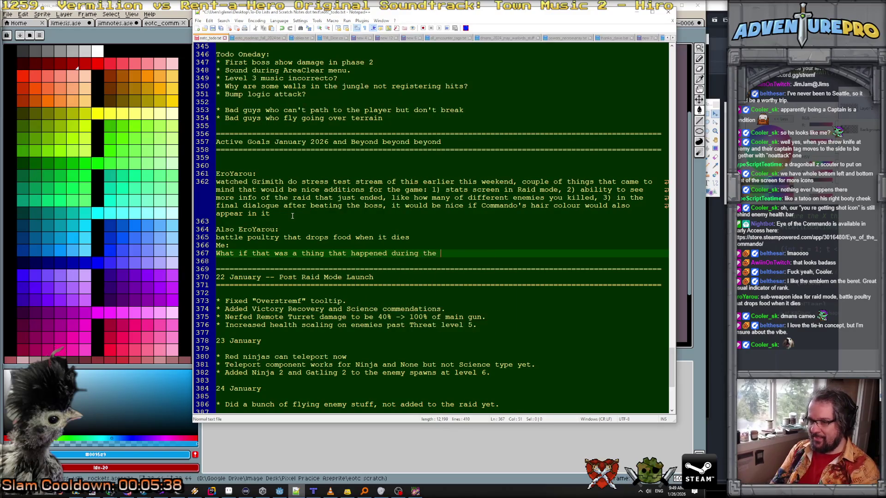
type("dmans mansi")
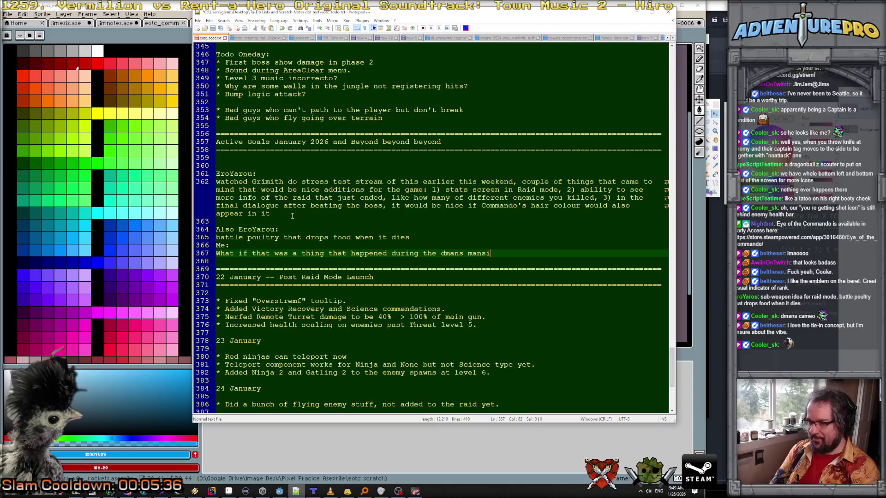
type("versary sale?")
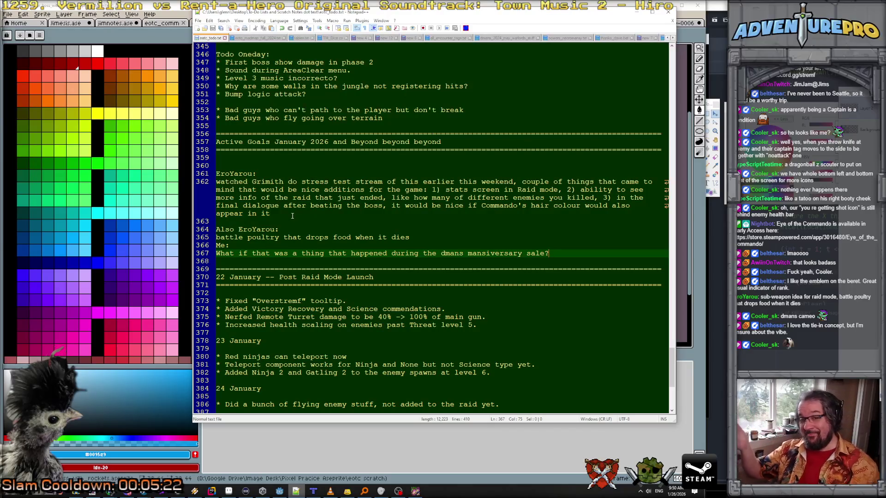
left_click(431, 221)
mouse_move(461, 229)
left_mouse_down()
mouse_move(470, 242)
mouse_move(477, 225)
left_mouse_up()
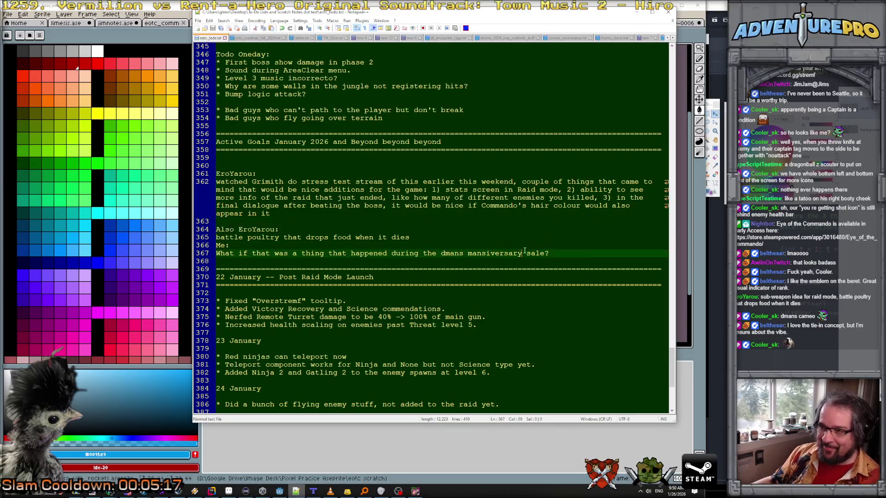
left_click(587, 245)
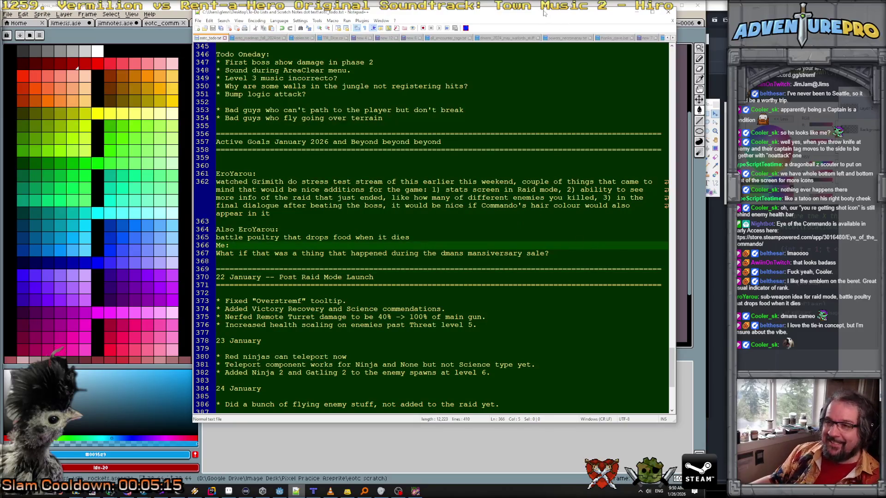
- Scroll through the changelog and place the caret on the 26 January heading
scroll(465, 175, "down", 7)
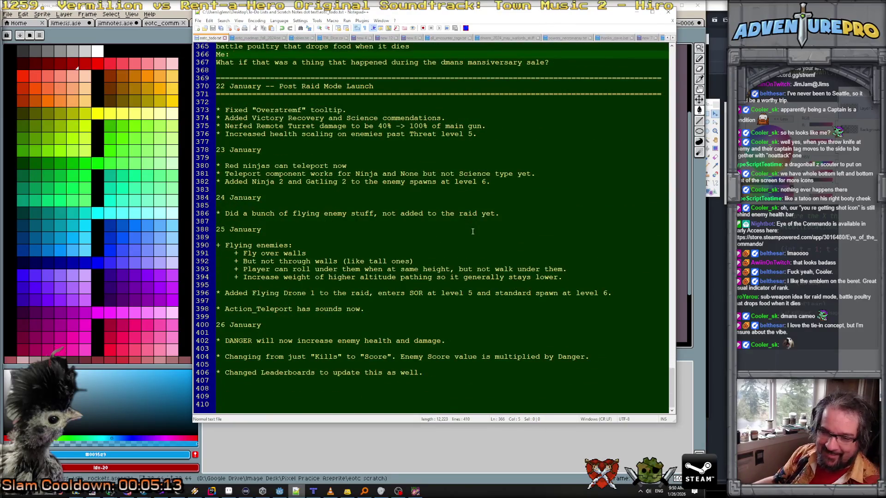
scroll(472, 231, "up", 5)
scroll(472, 231, "down", 5)
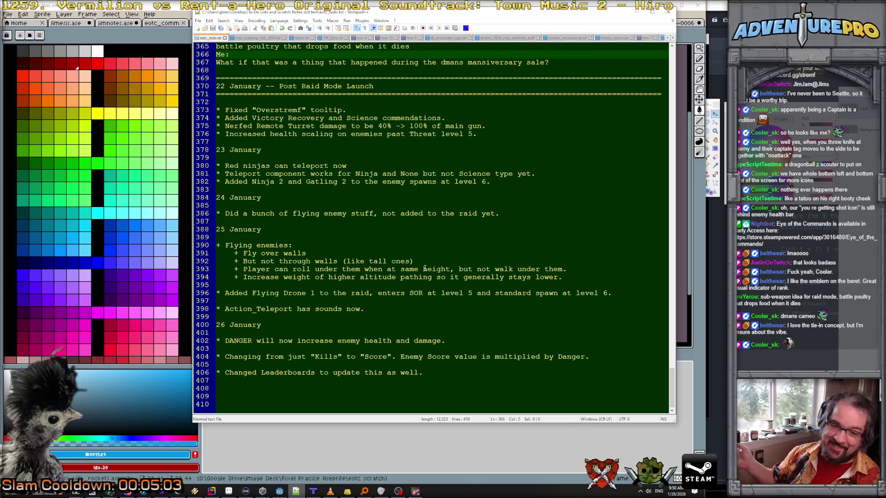
left_click(397, 325)
- Put the caret at the end of the last note and minimize Notepad++
scroll(405, 309, "up", 4)
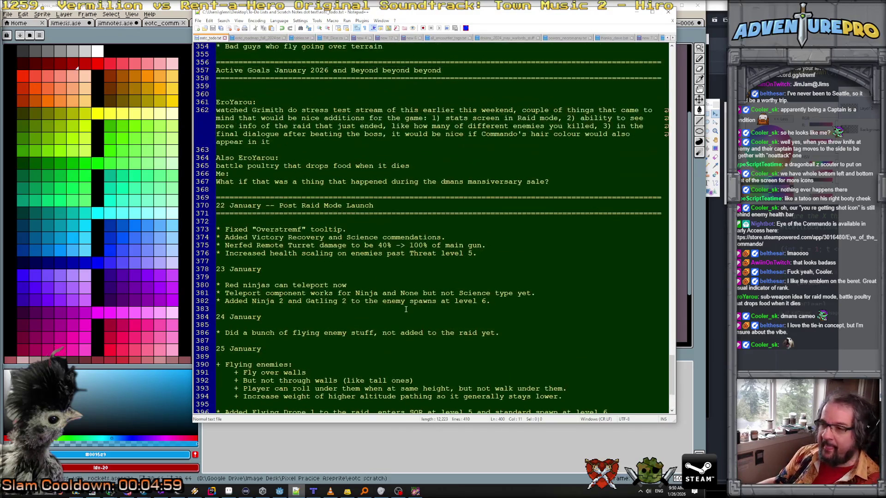
scroll(401, 245, "down", 4)
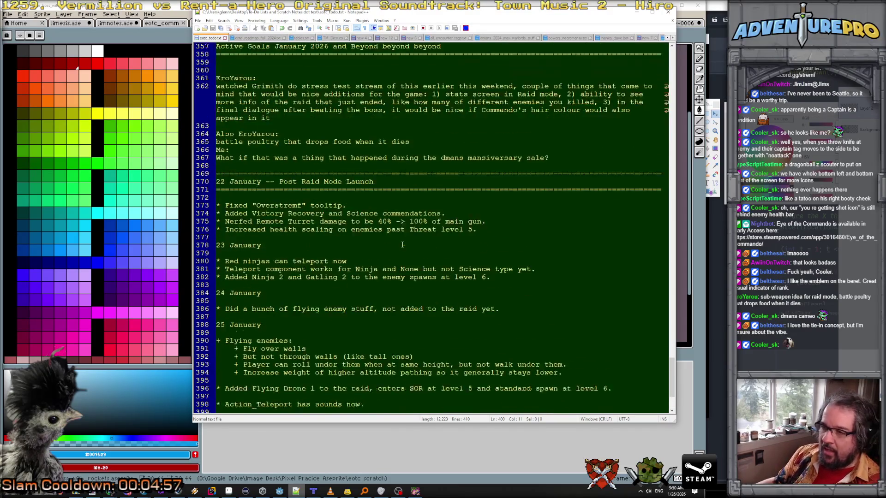
left_click(443, 373)
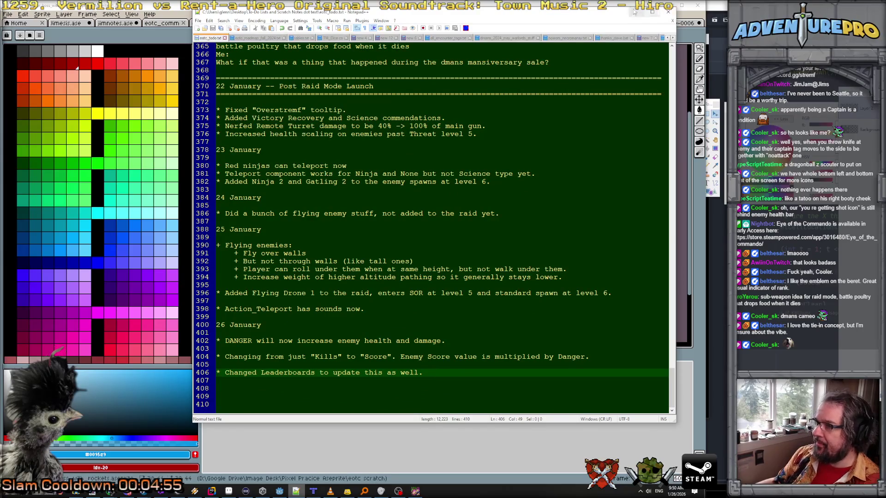
left_click(637, 11)
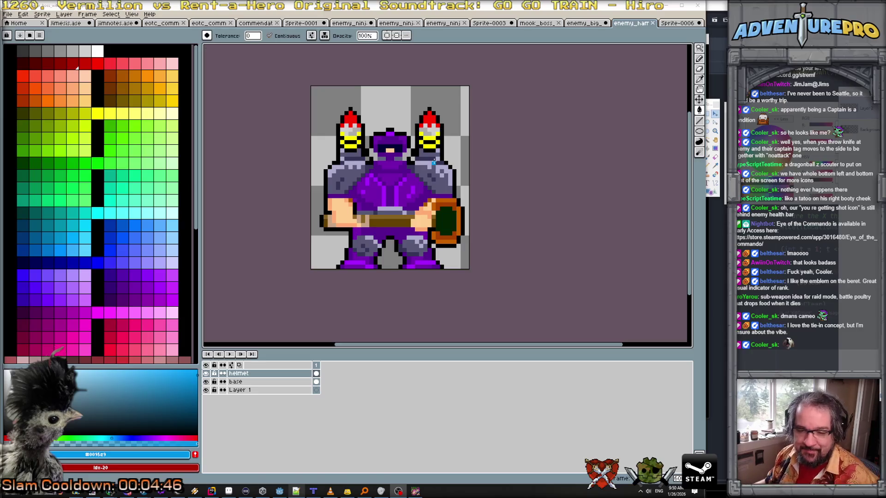
- Look over the enemy_big and mook_boss sprites, then switch to Paint.NET
left_click(584, 23)
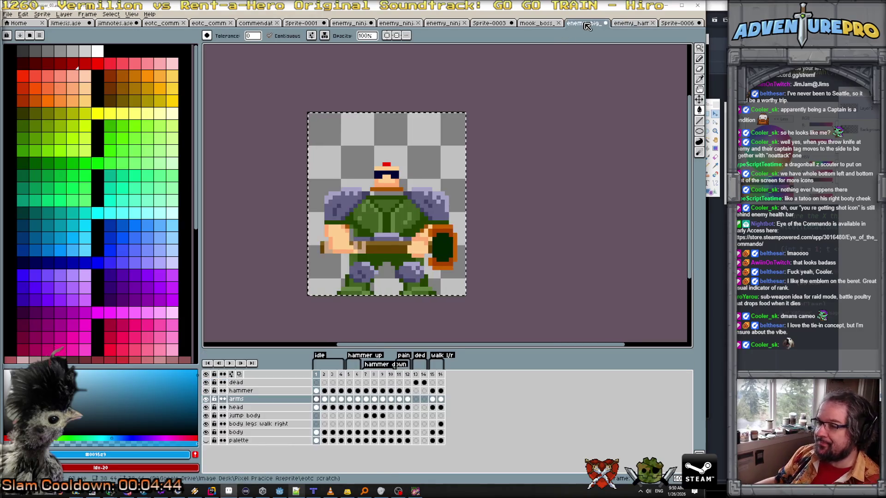
left_click(551, 24)
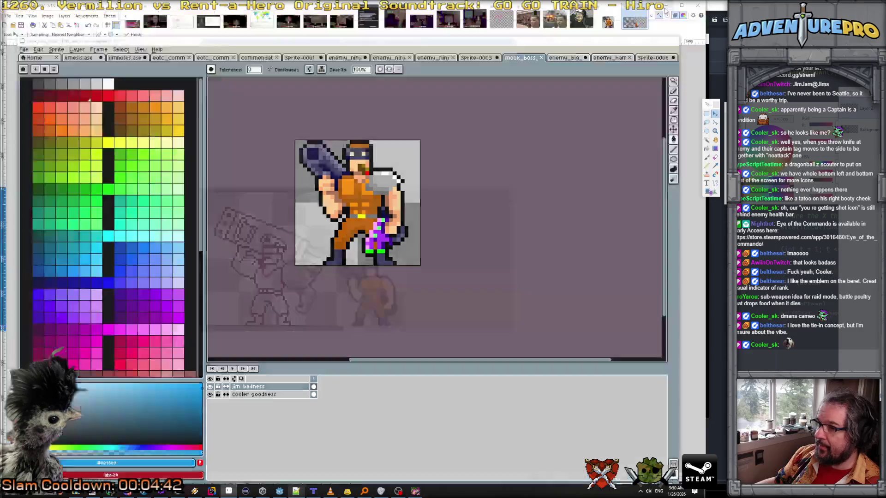
key("alt+Tab")
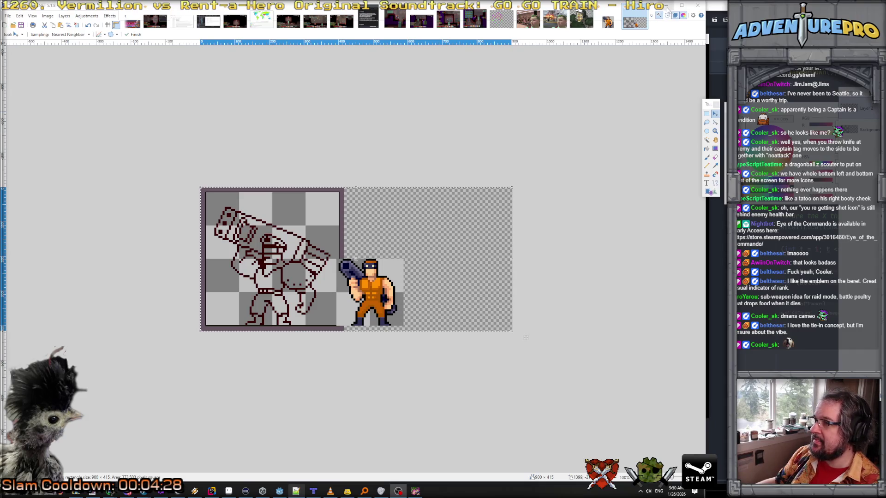
- Create a new blank 64 × 32 pixel image in Paint.NET
key("alt+Tab")
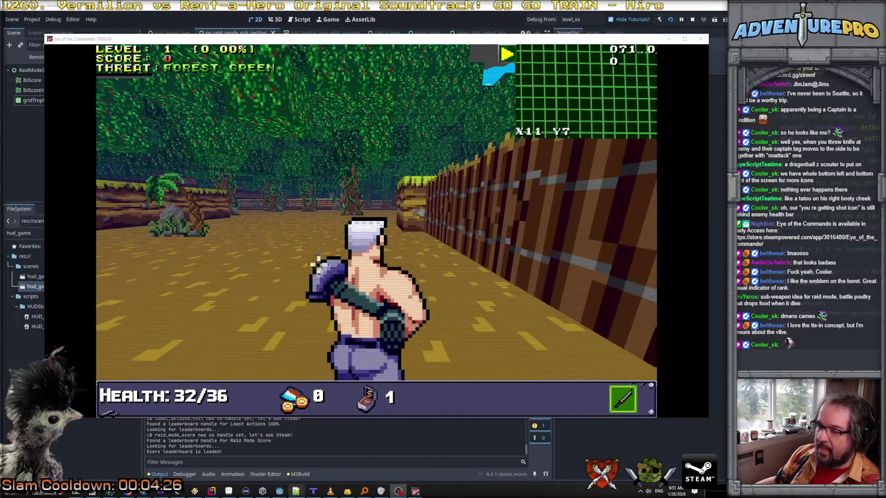
left_click(116, 492)
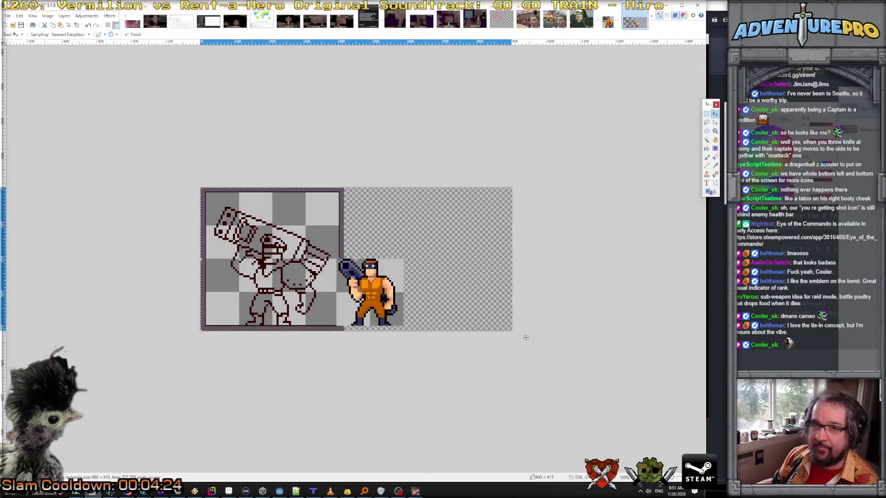
left_click(7, 16)
left_click(12, 24)
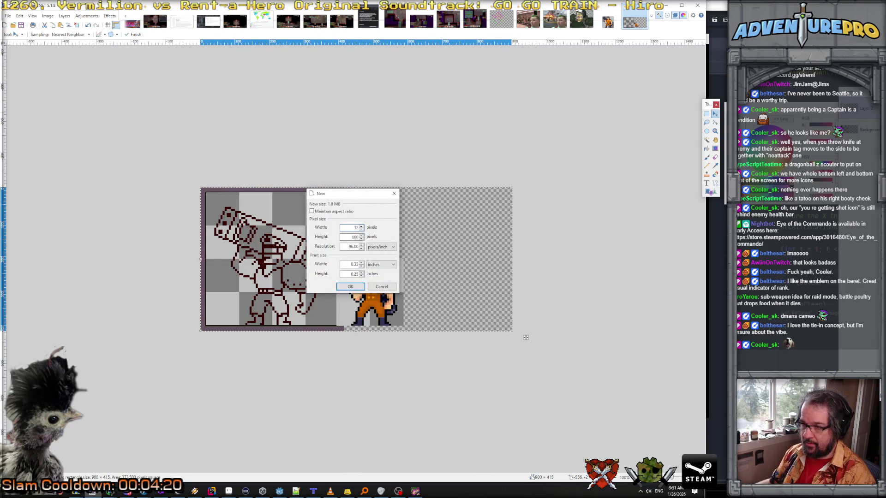
double_click(352, 237)
type("2")
double_click(352, 228)
type("64")
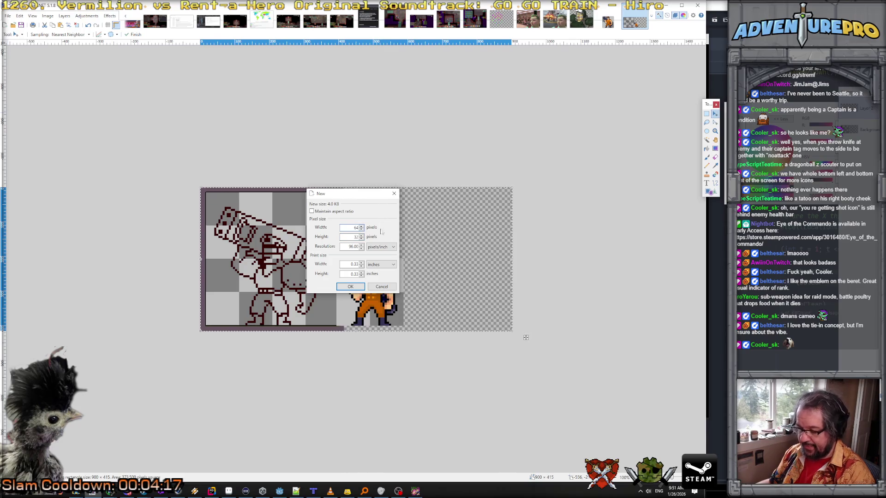
left_click(351, 286)
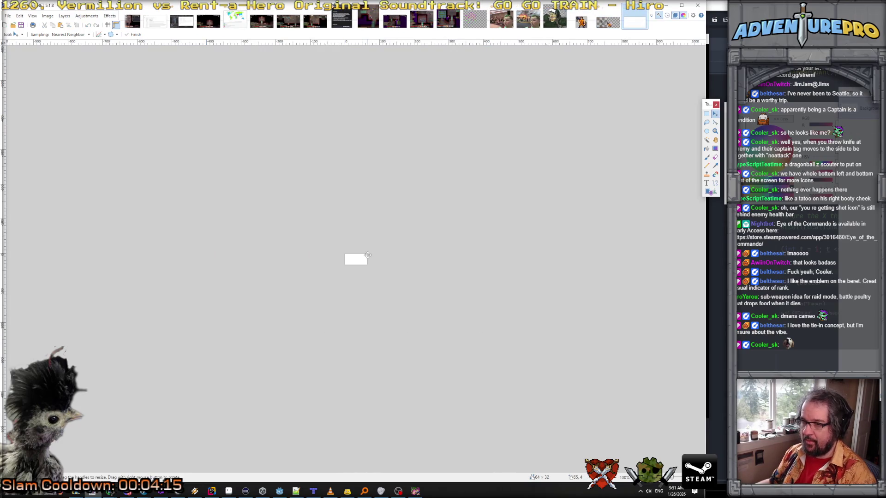
- Select the whole 64 × 32 image and zoom in on it
key("ctrl+a")
scroll(362, 264, "up", 5)
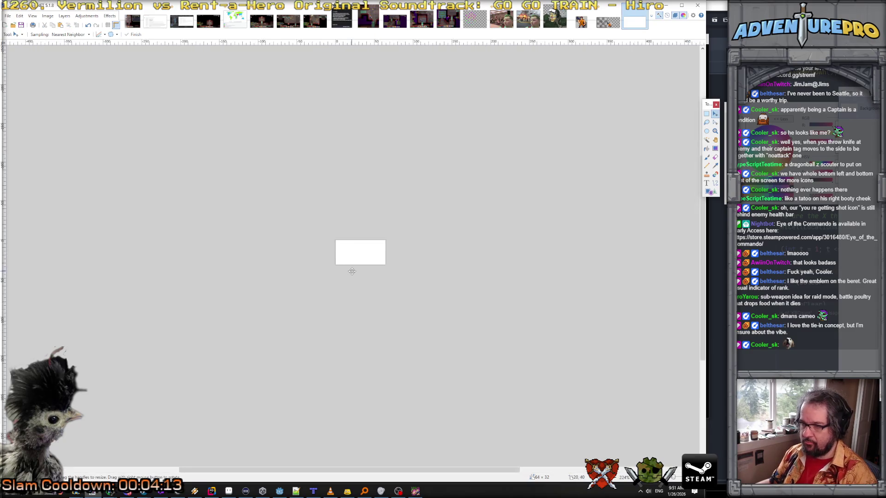
left_click(416, 492)
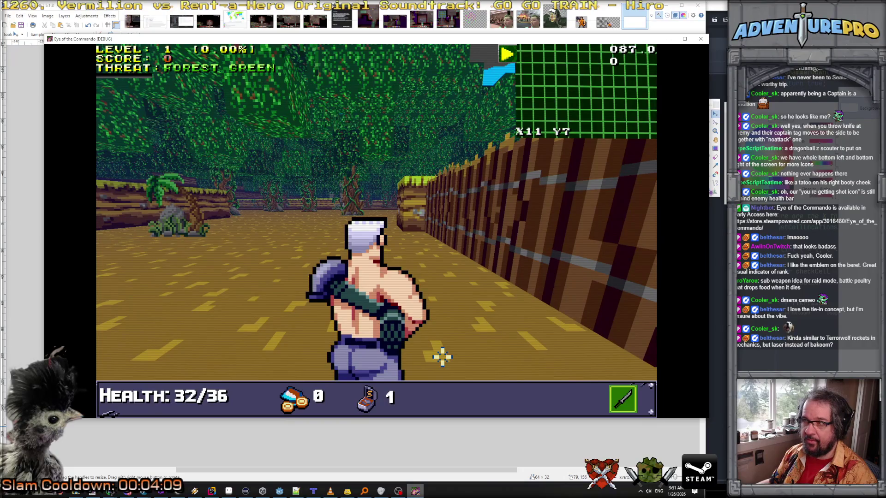
key("alt+Tab")
scroll(364, 266, "up", 4)
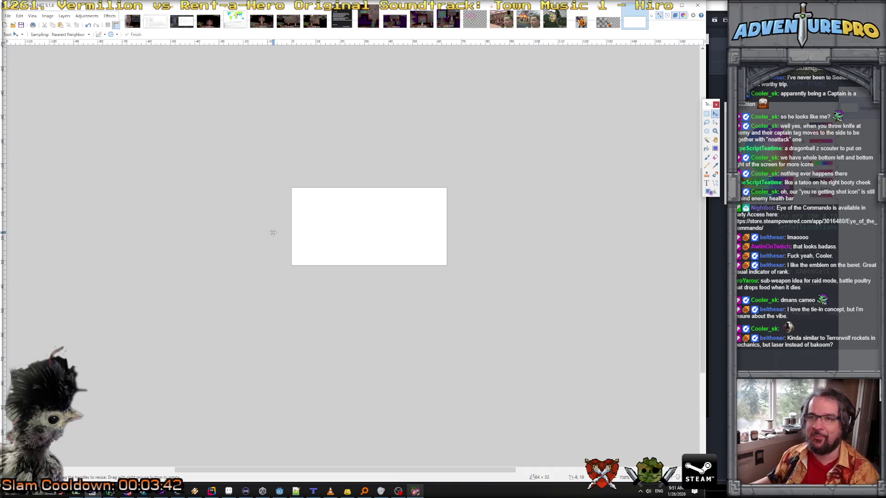
- Add a new empty layer and pick the Text tool
left_click(64, 15)
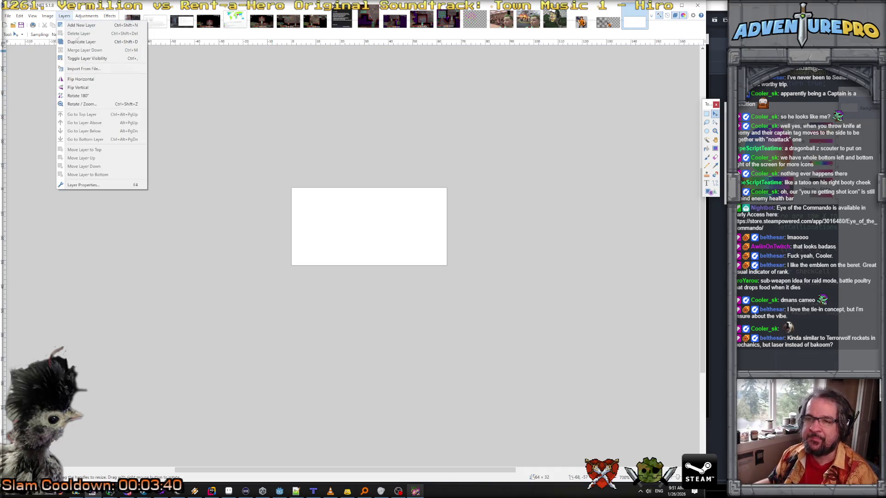
left_click(86, 25)
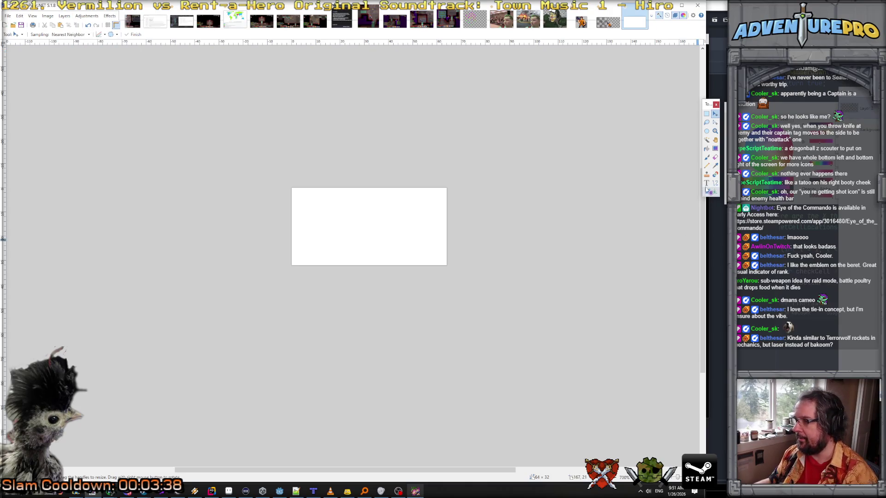
left_click(706, 183)
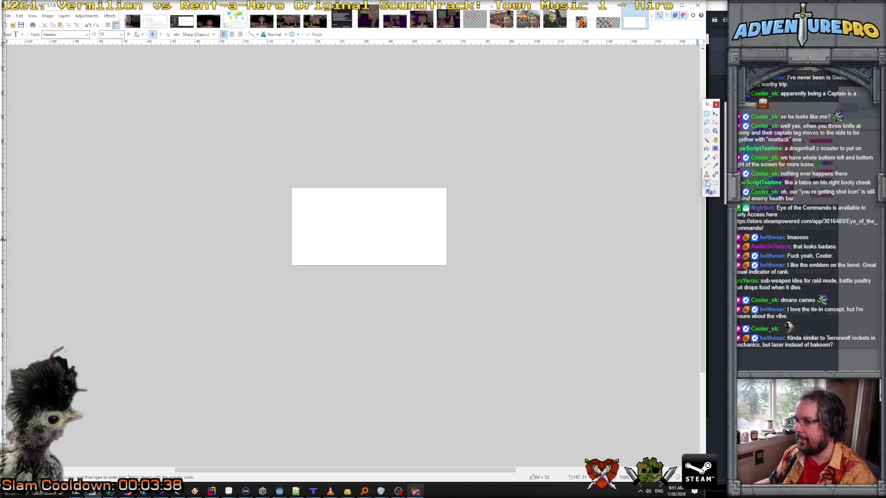
- Set the text font to Space Harrier (Original) at size 8
left_click(87, 35)
left_click_drag(141, 113, 141, 212)
left_click(81, 205)
left_click(324, 213)
left_click(121, 36)
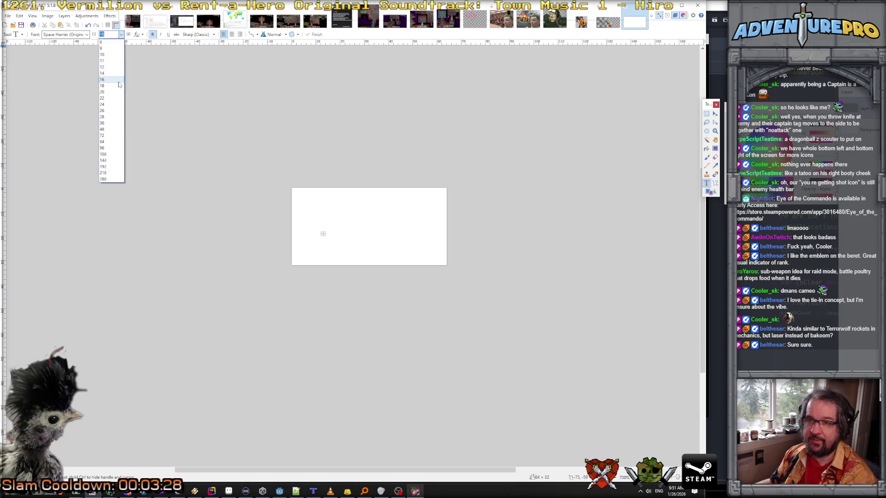
left_click(114, 51)
type("A")
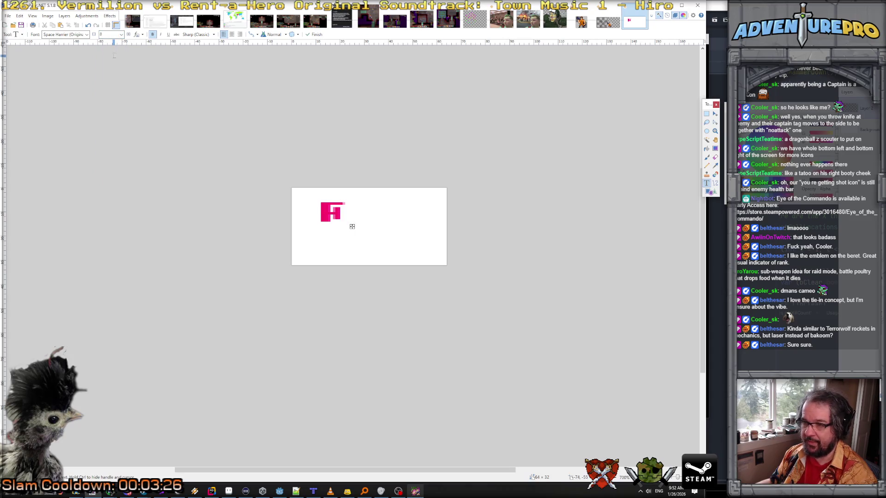
left_click(205, 50)
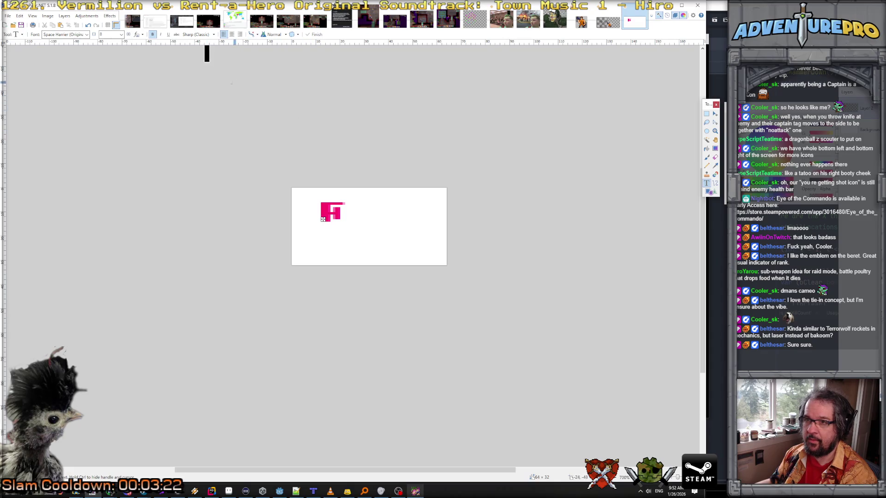
- Remove the stray FR text and undo the extra magenta F
left_click(383, 226)
type("FR")
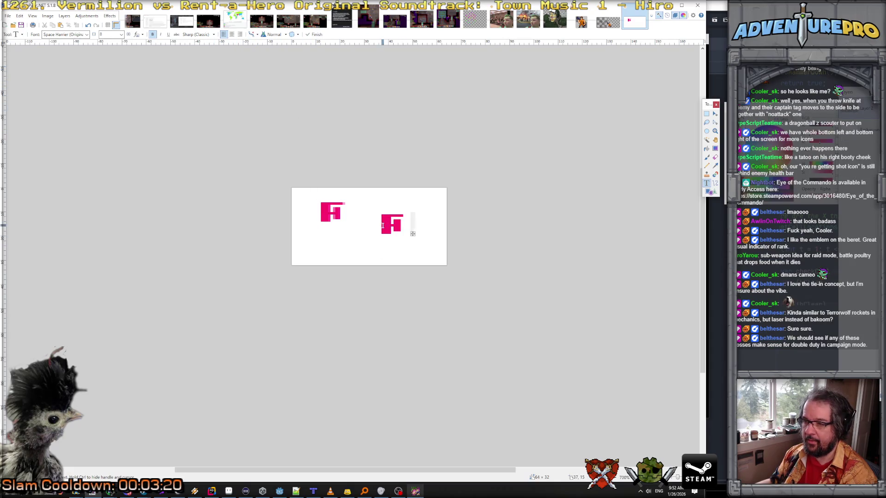
key("BackSpace")
key("BackSpace")
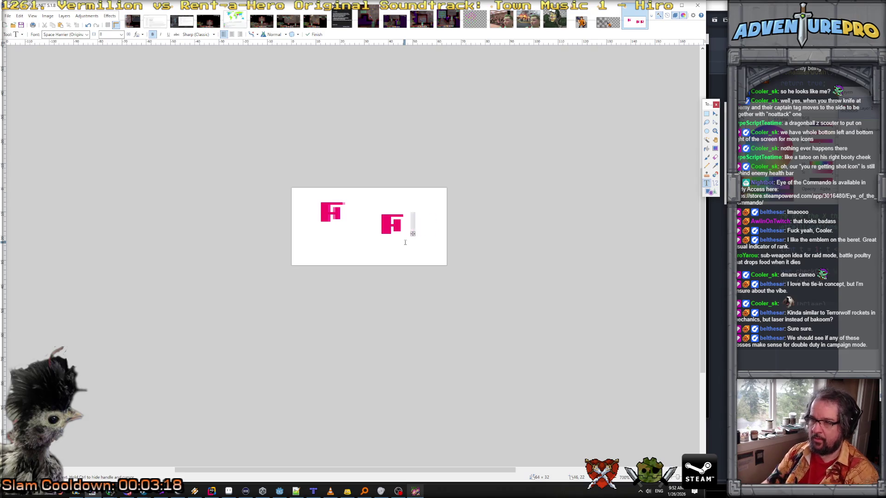
key("Escape")
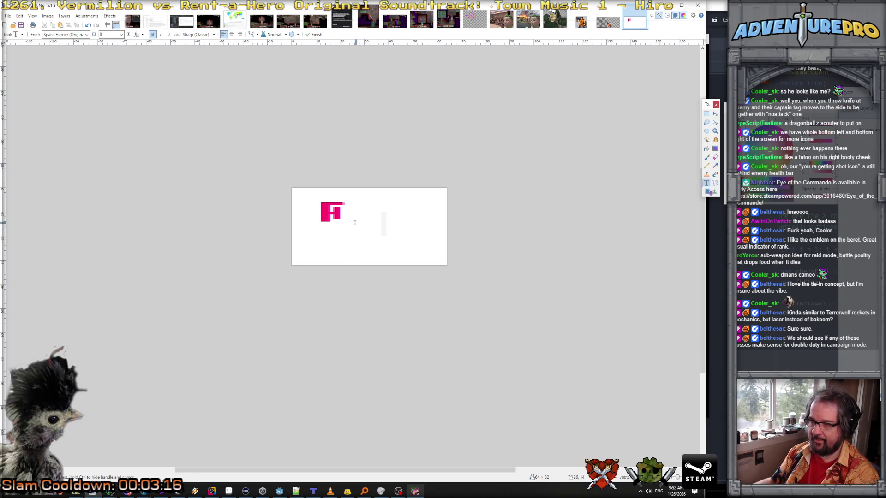
key("ctrl+z")
- Type 'FREE' at the top-left with Smooth rendering and bold off, shifted left
left_click(322, 217)
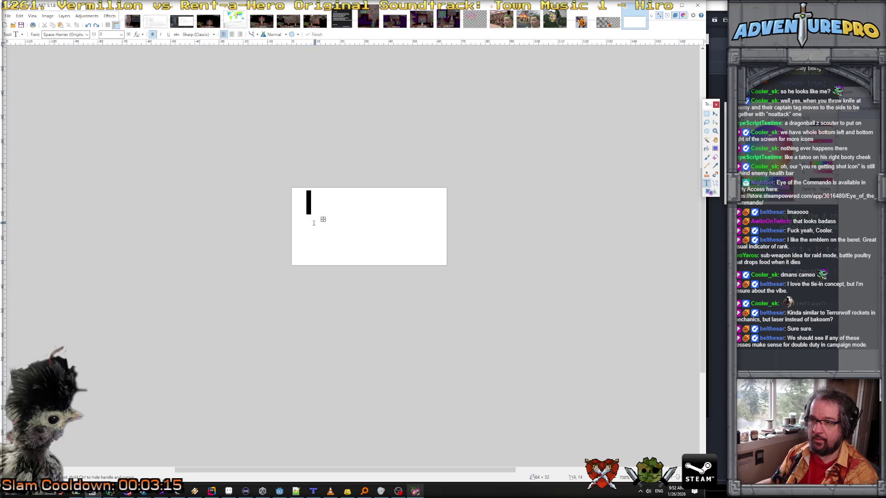
type("F")
left_click(202, 34)
left_click(199, 43)
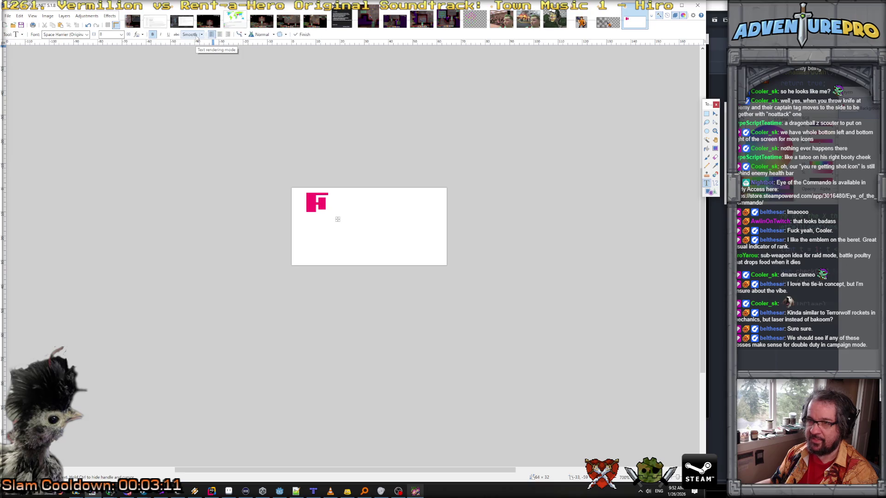
left_click(153, 34)
type("REE")
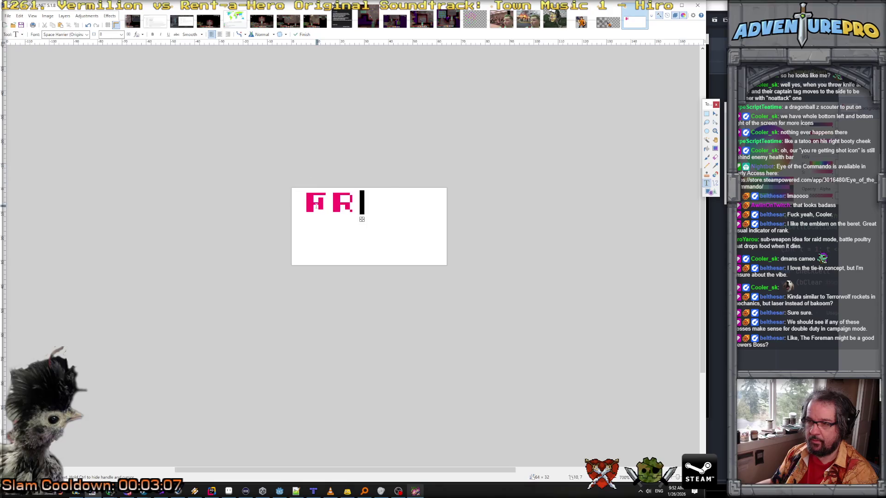
left_click_drag(415, 219, 406, 219)
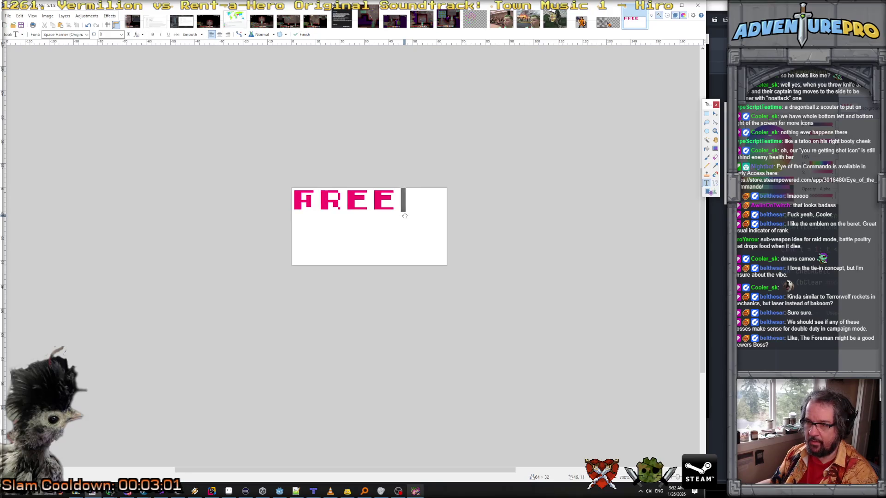
- Add 'ACTION' as a second line below FREE and open the Image menu
key("Return")
type("ACTION")
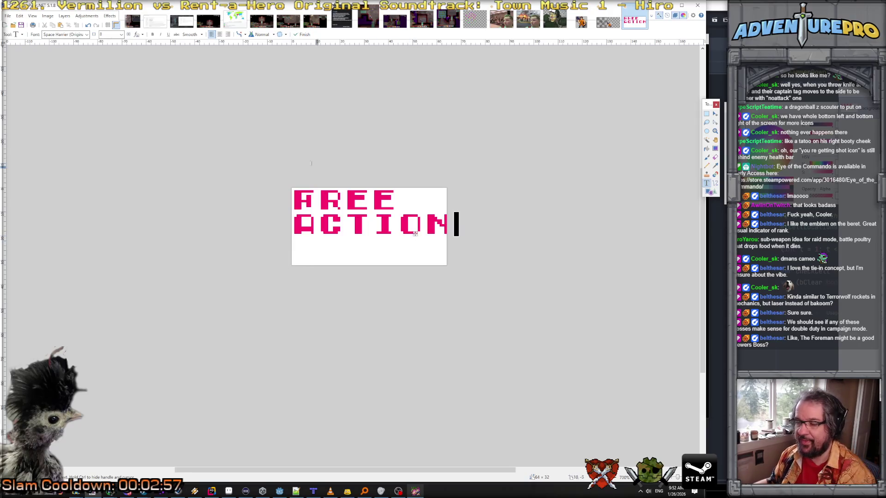
left_click(48, 16)
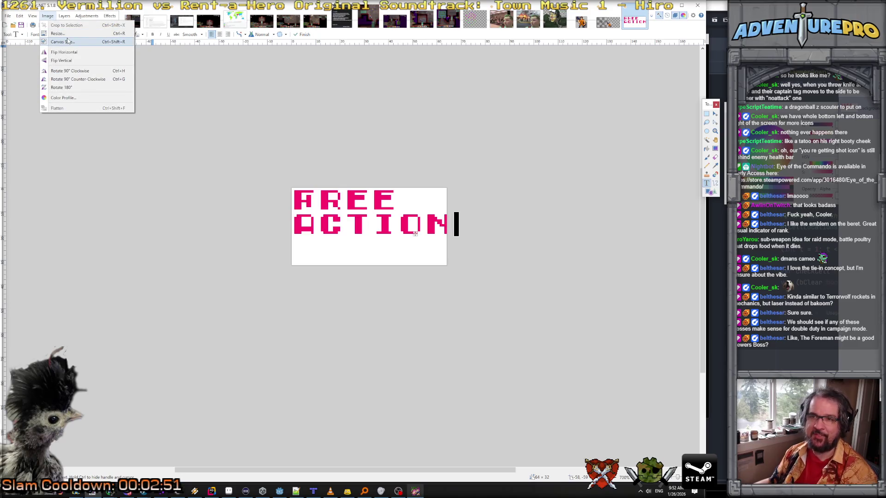
- Widen the canvas to 96 pixels and delete everything to leave it transparent
left_click(76, 42)
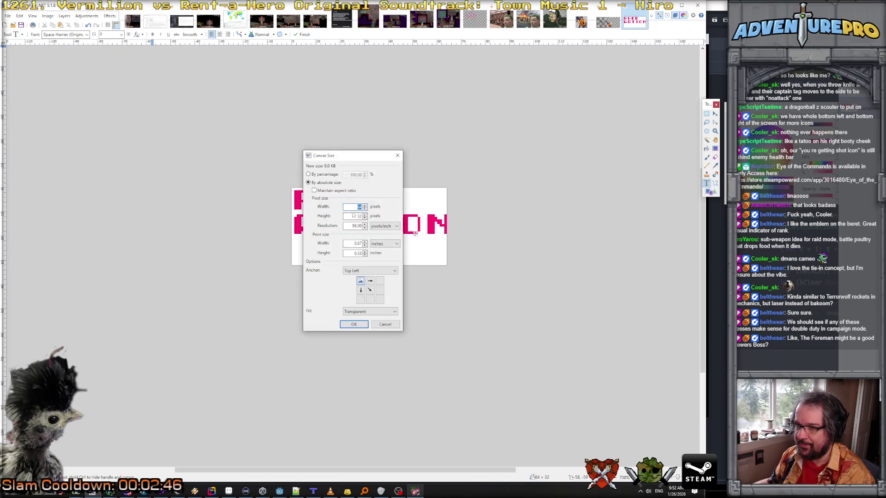
type("9")
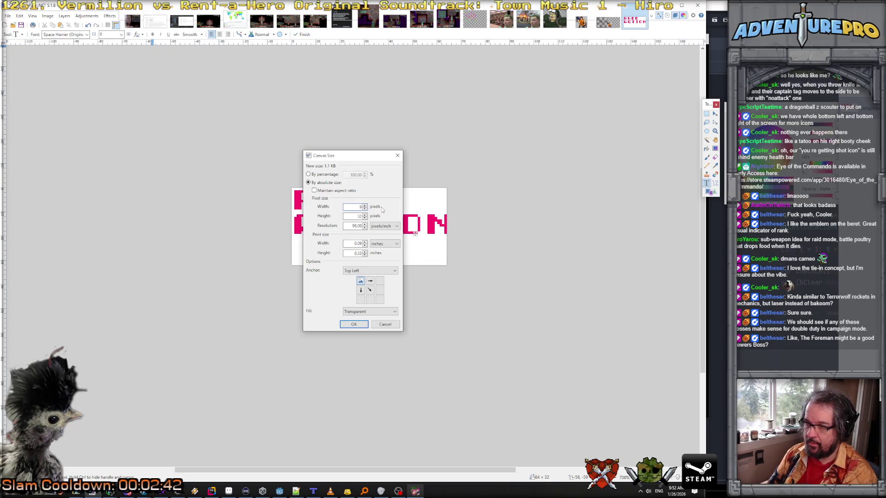
type("6")
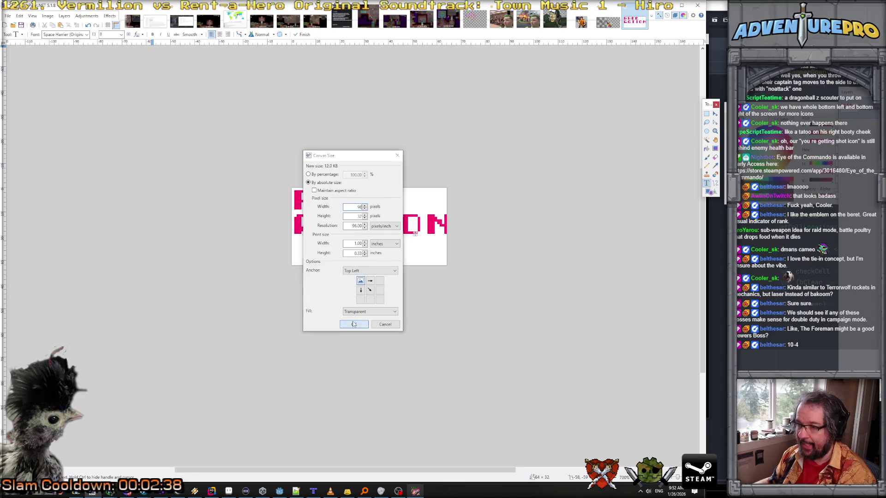
left_click(353, 324)
key("ctrl+a")
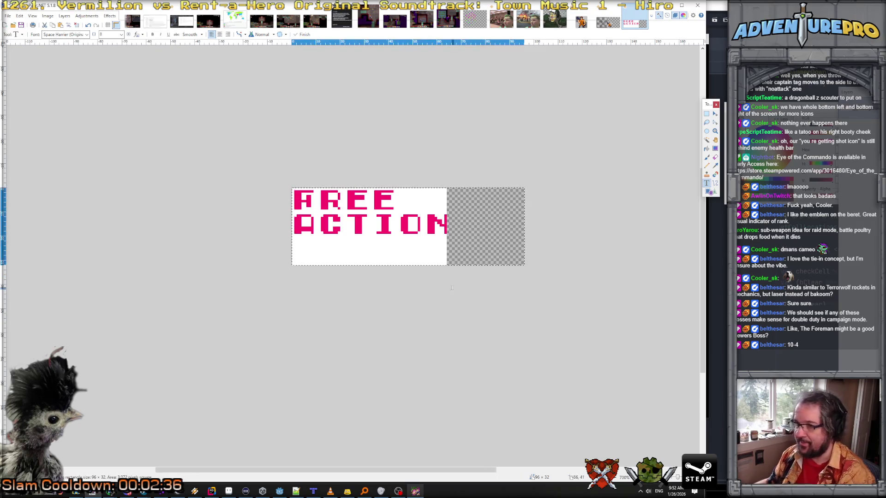
key("Delete")
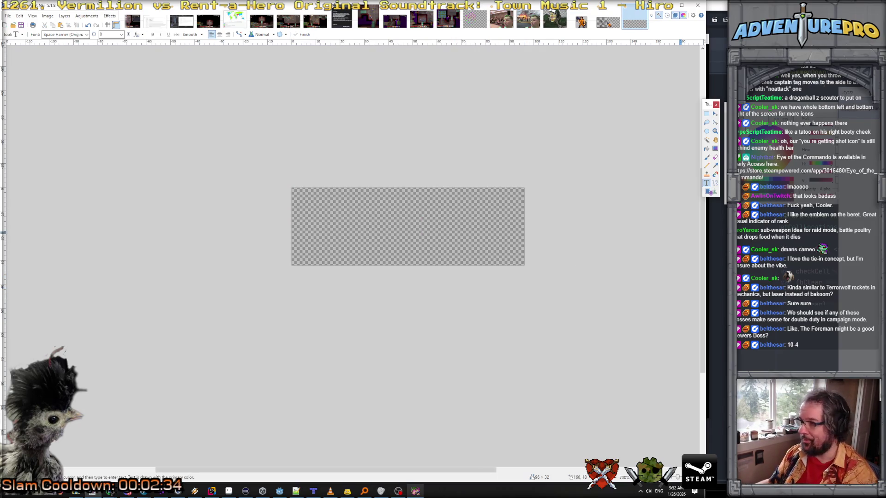
- Fill the canvas white and add a new layer for the lettering
key("f")
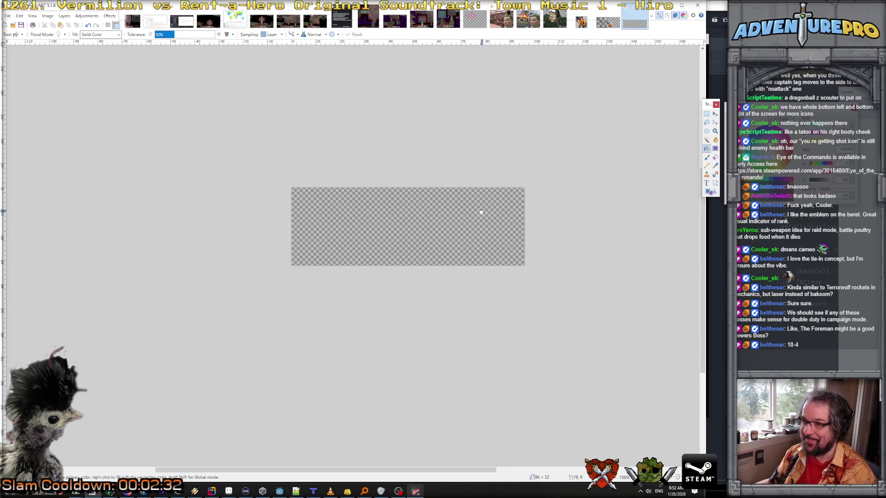
left_click(486, 216)
left_click(64, 16)
left_click(79, 23)
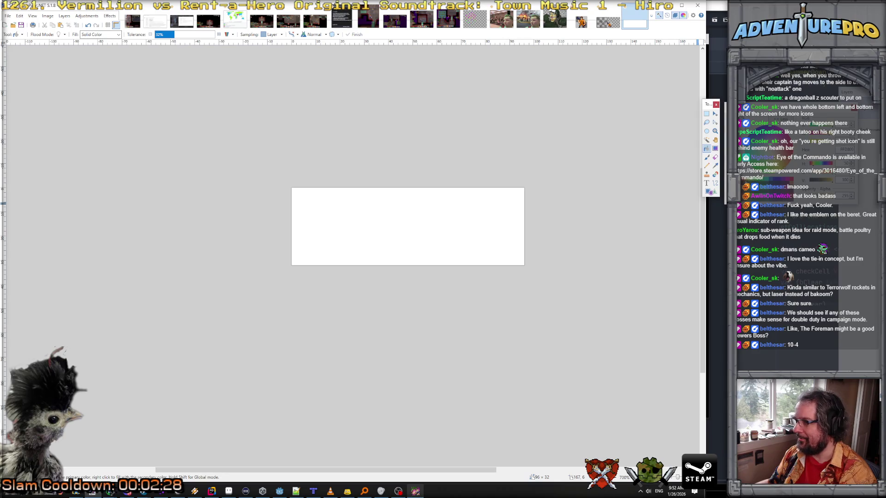
left_click(707, 183)
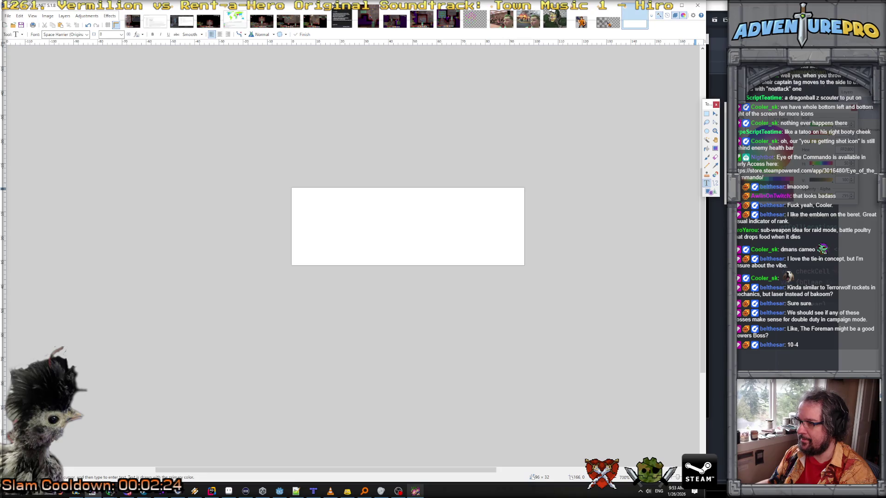
- Type black 'FREE' / 'ACTION' on two lines and nudge it left and down
left_click(307, 205)
type("FREE")
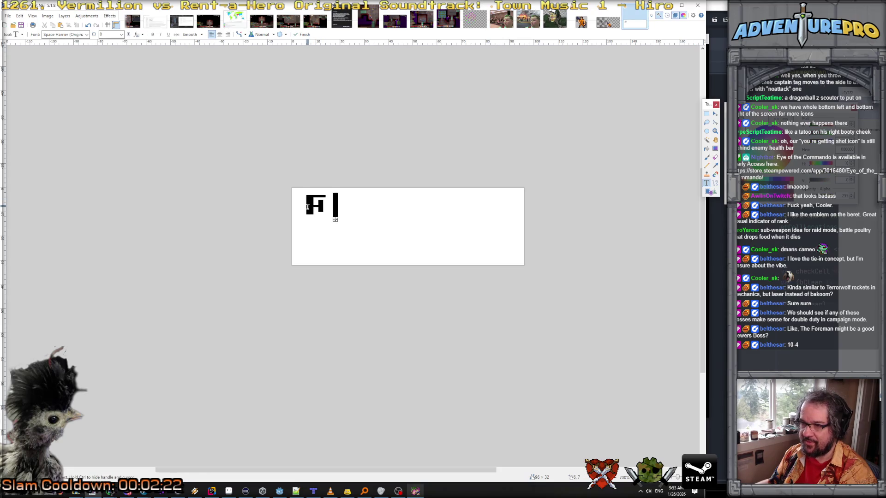
key("Return")
type("ACTION")
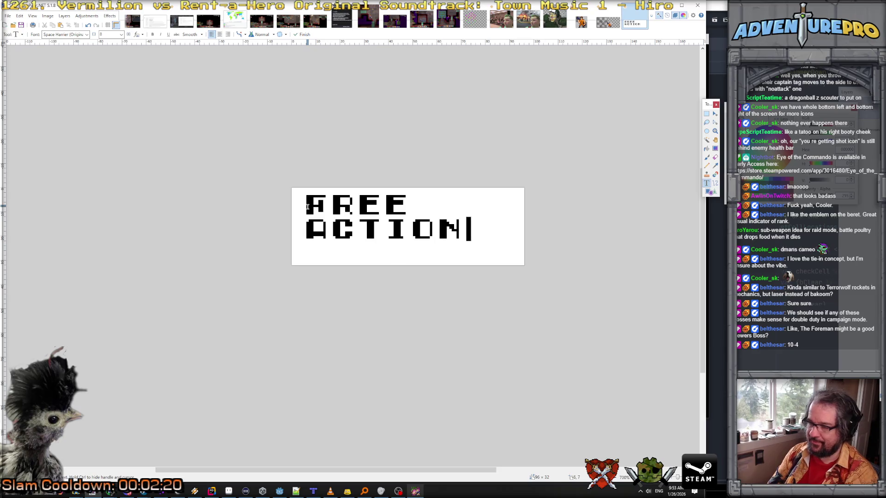
left_click_drag(468, 235, 458, 232)
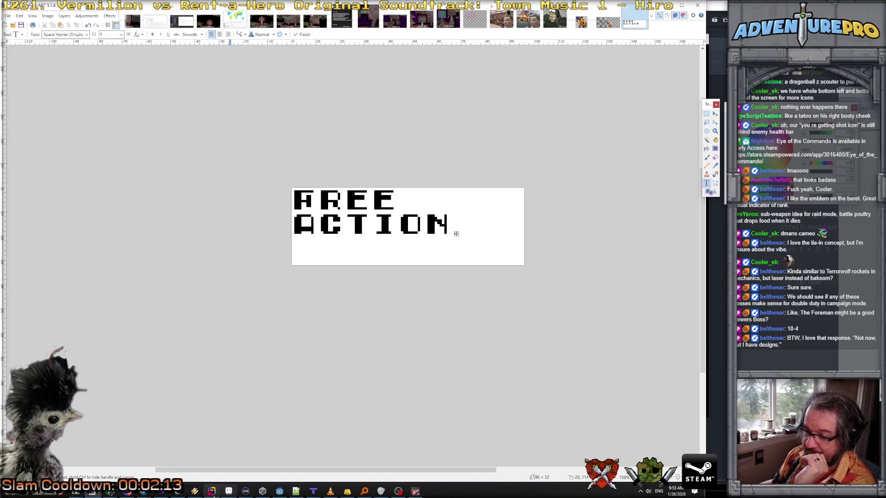
left_click(415, 491)
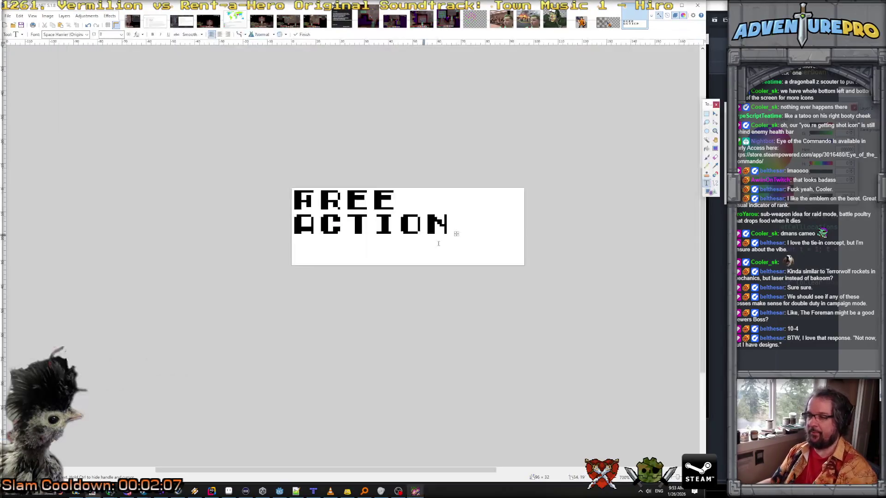
- Nudge the black text slightly right and down and name its layer 'drop shadow'
key("alt+Tab")
left_click_drag(449, 232, 453, 234)
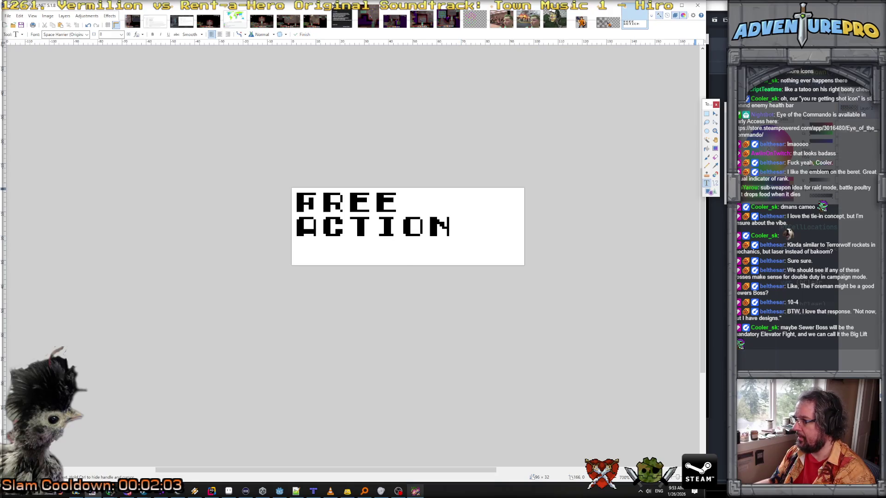
key("F4")
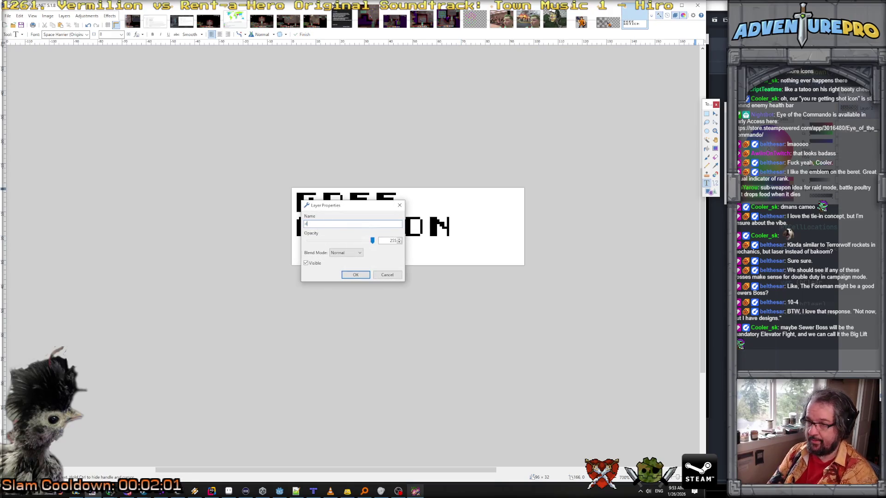
type("drop shadow")
key("Return")
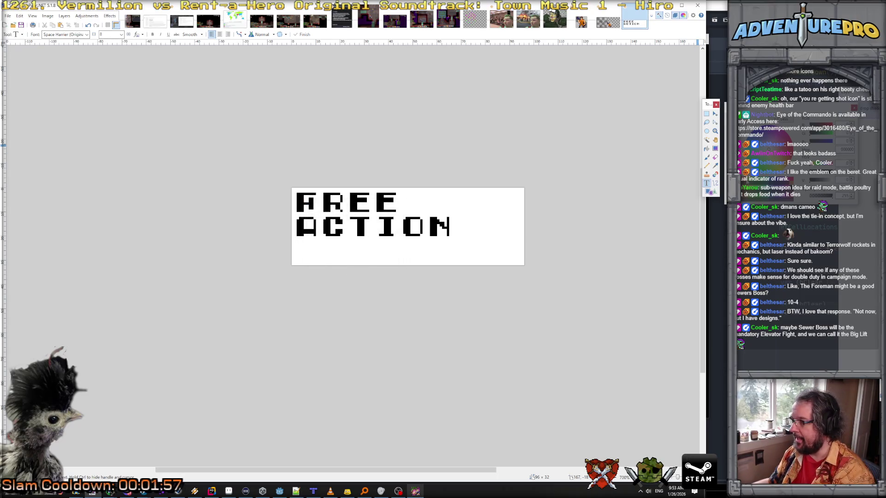
- On a new layer, type yellow 'FREE' / 'ACTION' aligned over the black text
left_click(64, 16)
left_click(74, 26)
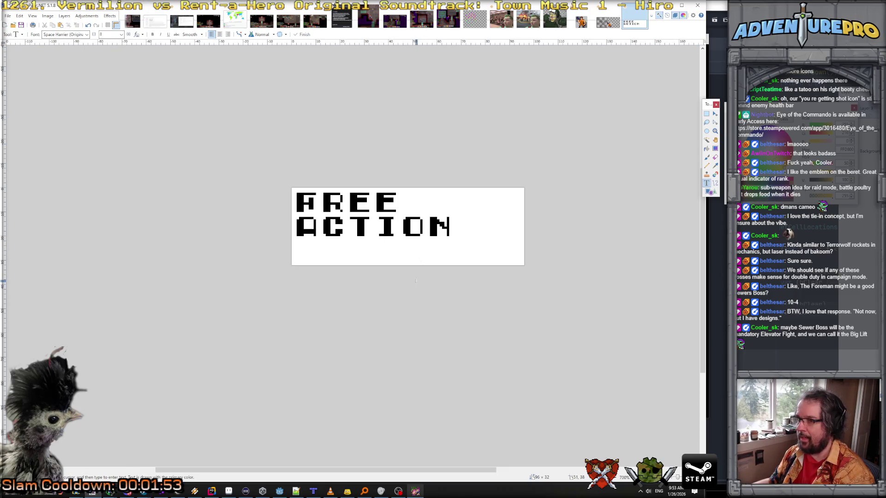
left_click(401, 212)
type("F")
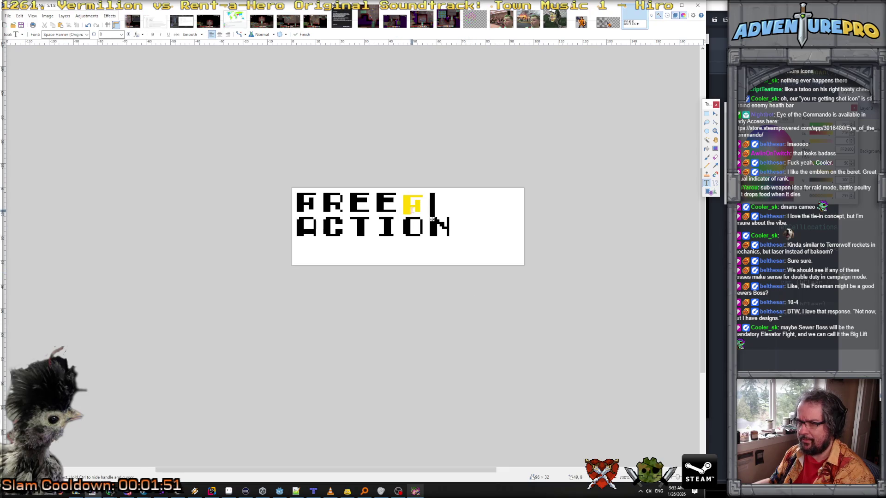
left_click_drag(424, 215, 317, 215)
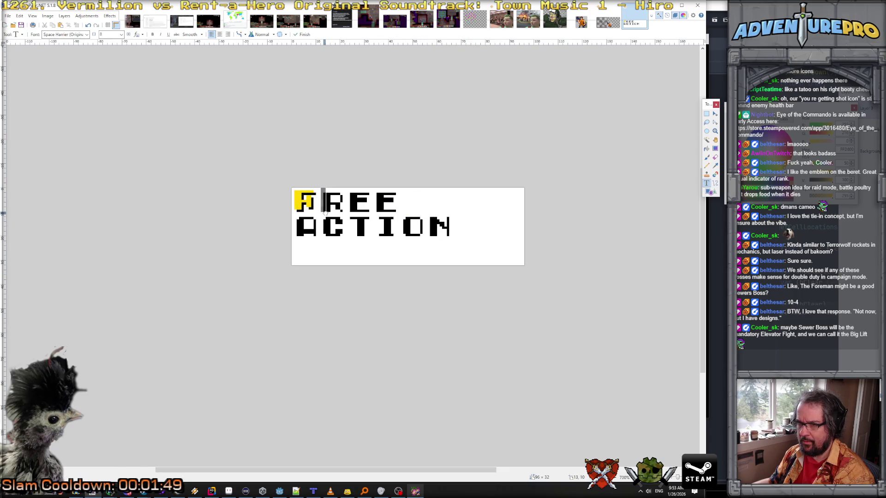
type("REE")
key("Return")
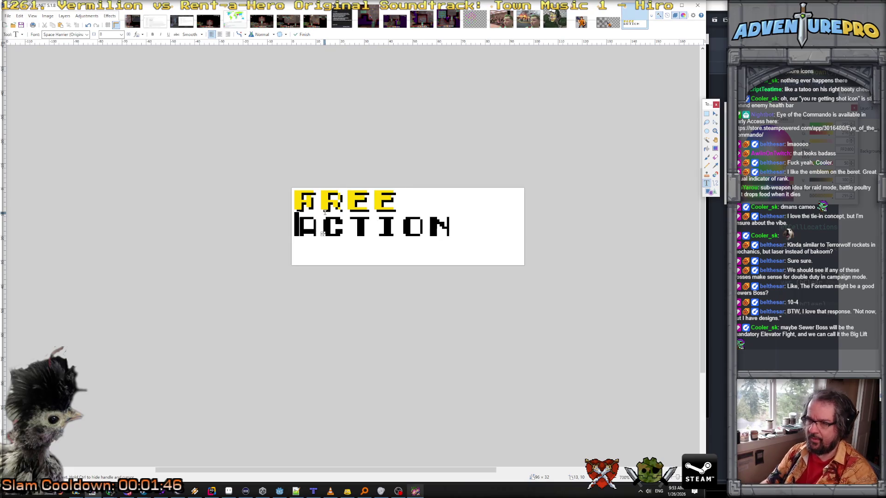
type("ACTION")
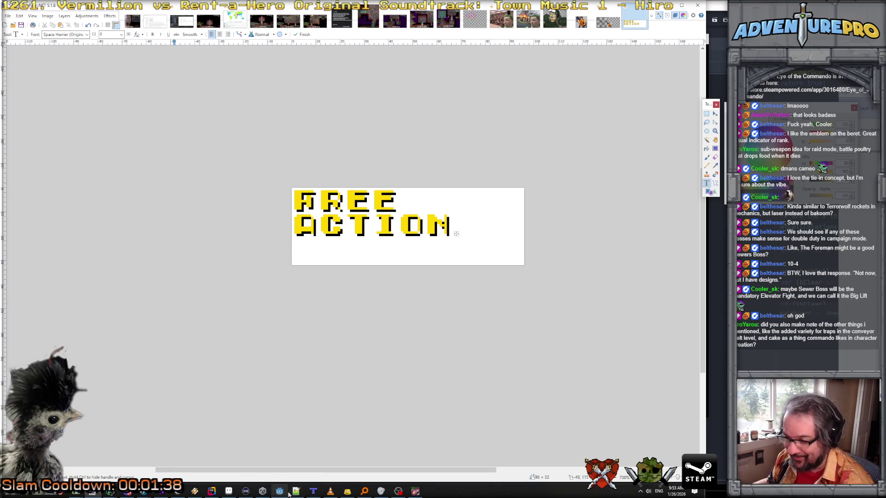
left_click(296, 491)
- Copy the section header on lines 356-358 and paste a duplicate below it
scroll(287, 153, "up", 6)
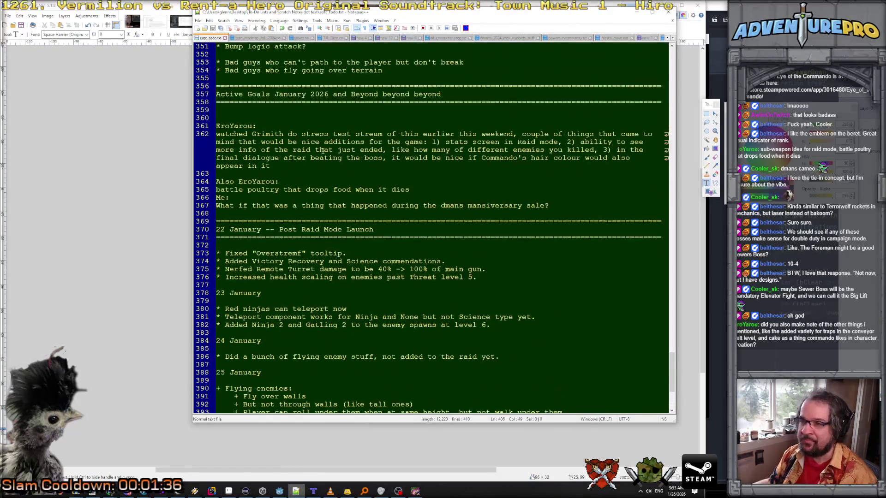
left_click(276, 140)
key("Return")
key("Return")
key("Up")
key("Up")
key("Up")
key("shift+Down")
key("shift+Down")
key("shift+Down")
key("ctrl+c")
key("Down")
key("Down")
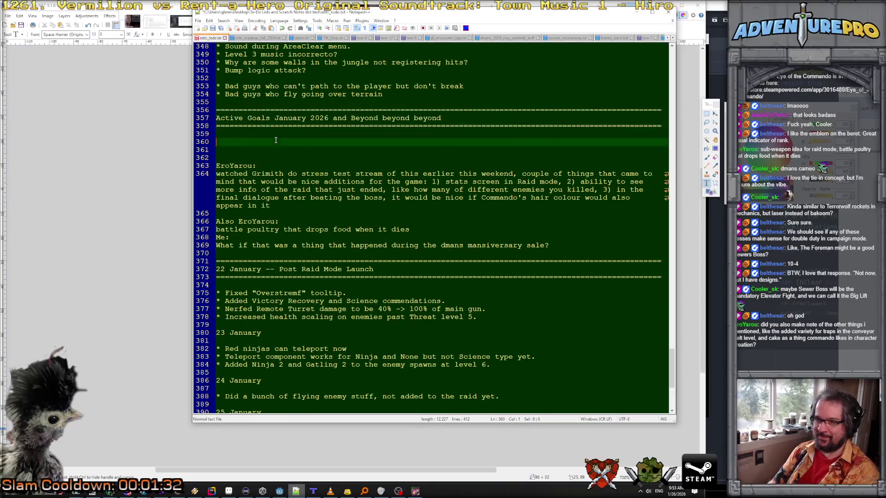
key("Return")
key("ctrl+v")
- Retitle the pasted header as a Special Section ending in 'Thought Bazaar'
left_click_drag(441, 166, 210, 168)
type("Spec")
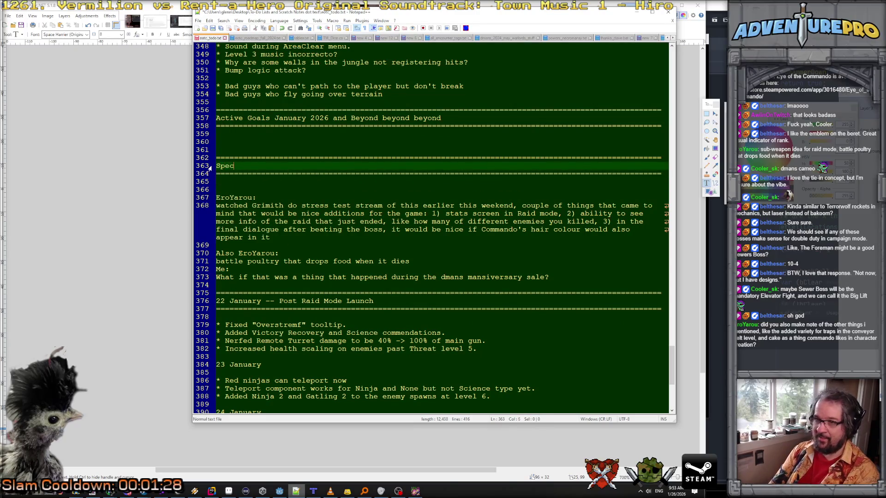
type("ial Section: ")
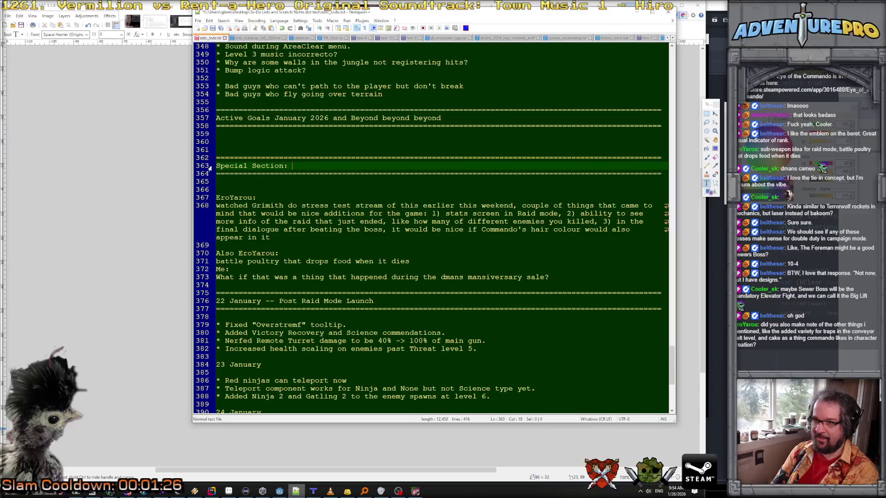
type("Ero")
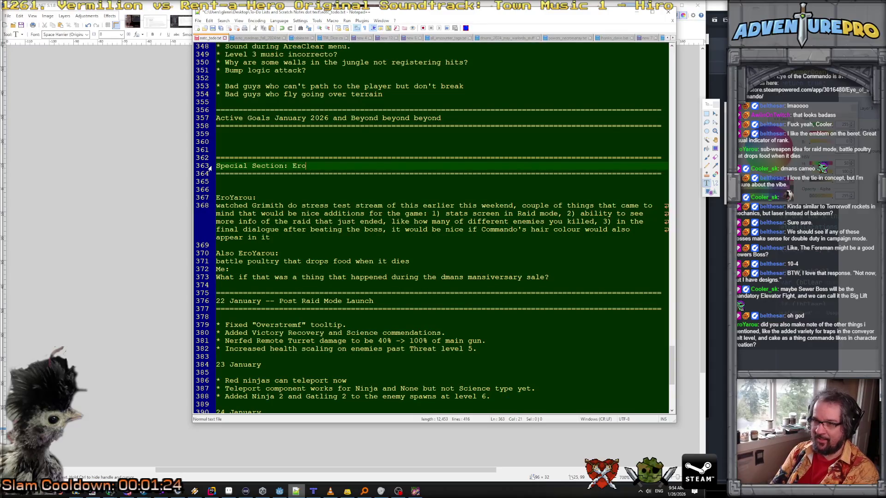
type("Yarou Thought ")
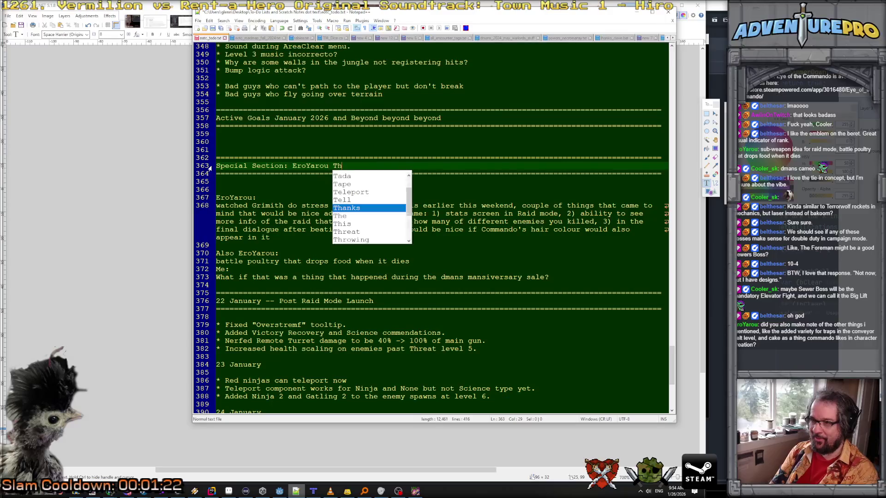
type("Bazzar")
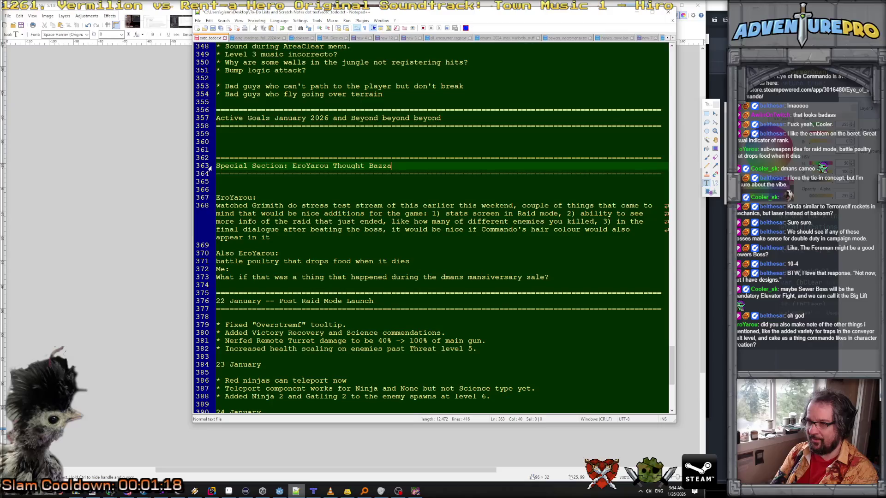
key("BackSpace")
key("BackSpace")
key("BackSpace")
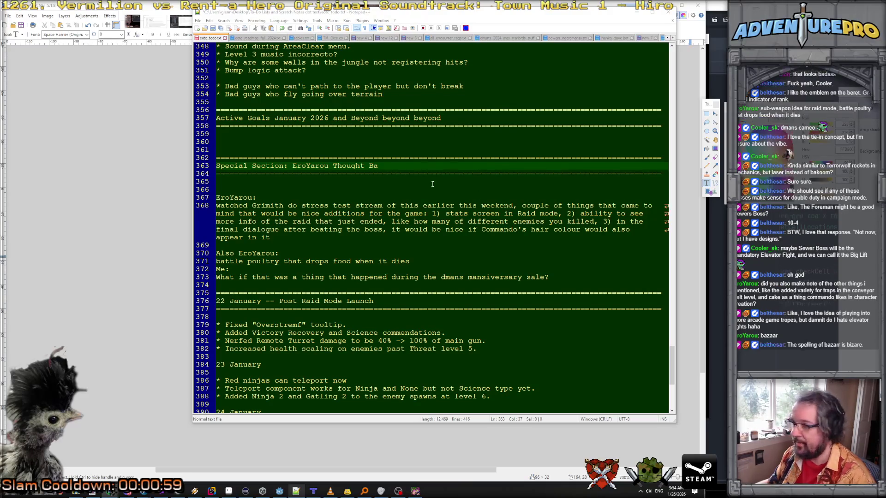
type("zaar")
left_click(416, 190)
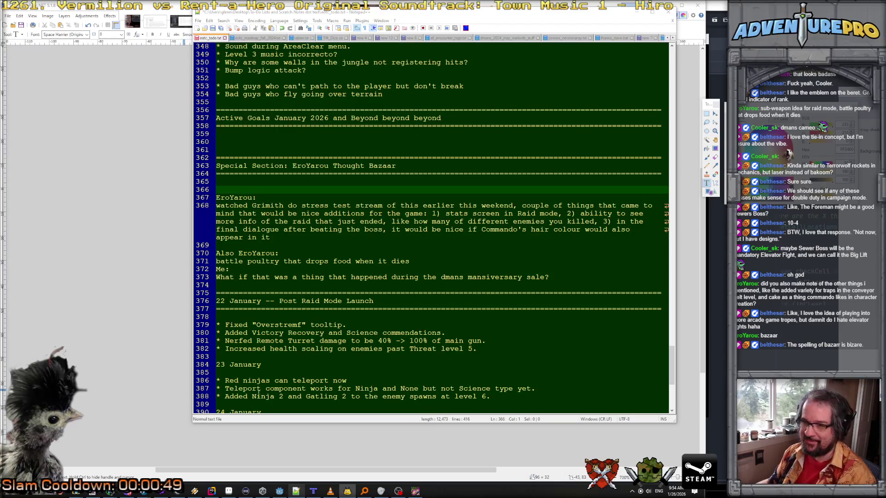
- Add a 'Further' entry with the viewer's pasted message and the reply 'Me: No, not yet.'
left_click(573, 280)
key("Return")
key("Return")
type("Fu")
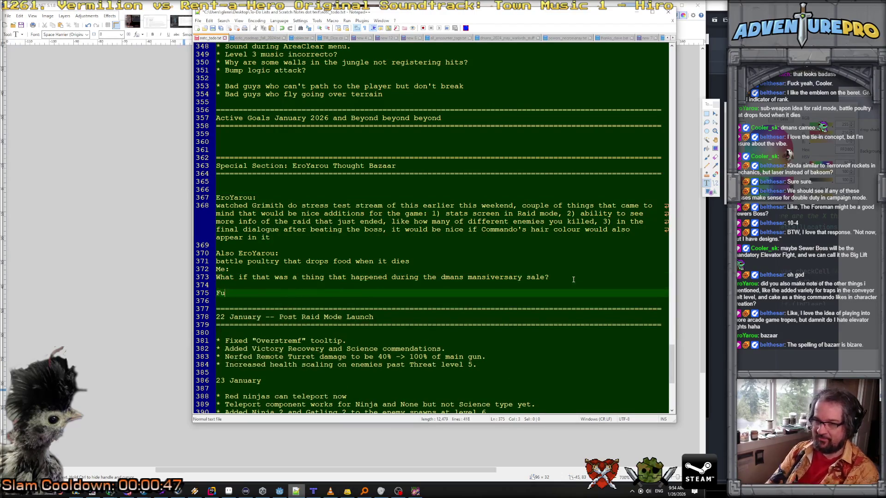
type("rther EroYarou:")
key("Return")
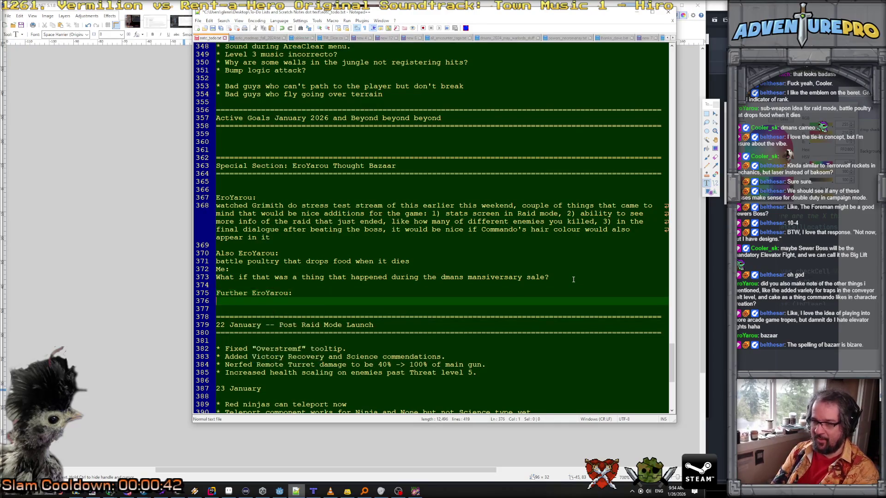
key("ctrl+v")
key("Return")
type("Me:")
key("Return")
type("No")
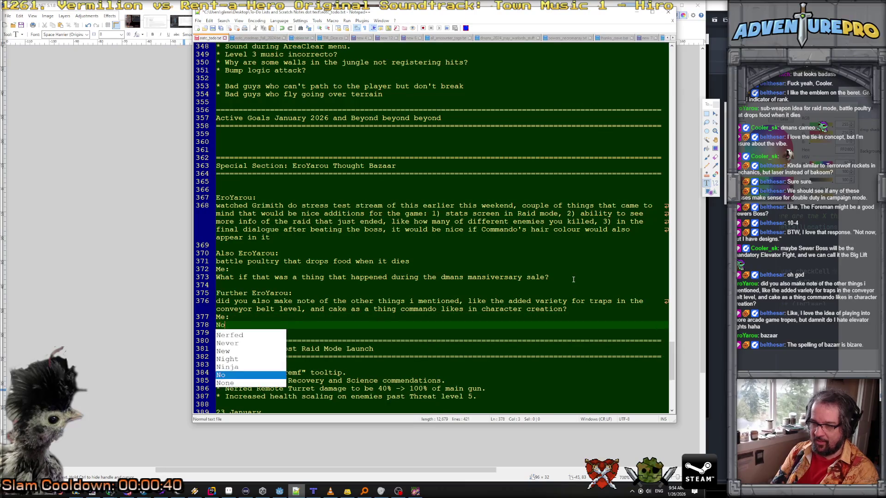
type(", not yet.")
key("Return")
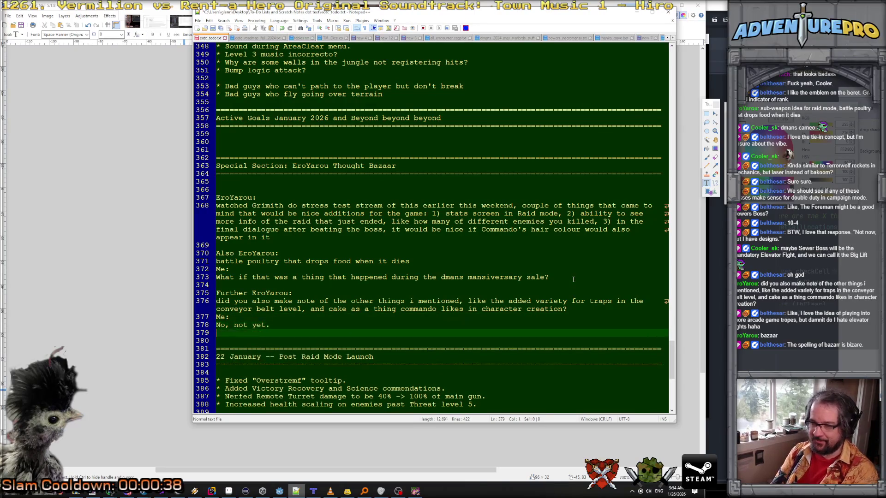
left_click(353, 142)
- Revisit the FREE ACTION mockup in Paint.NET, placing a text point above the canvas, then return to Aseprite
key("alt+Tab")
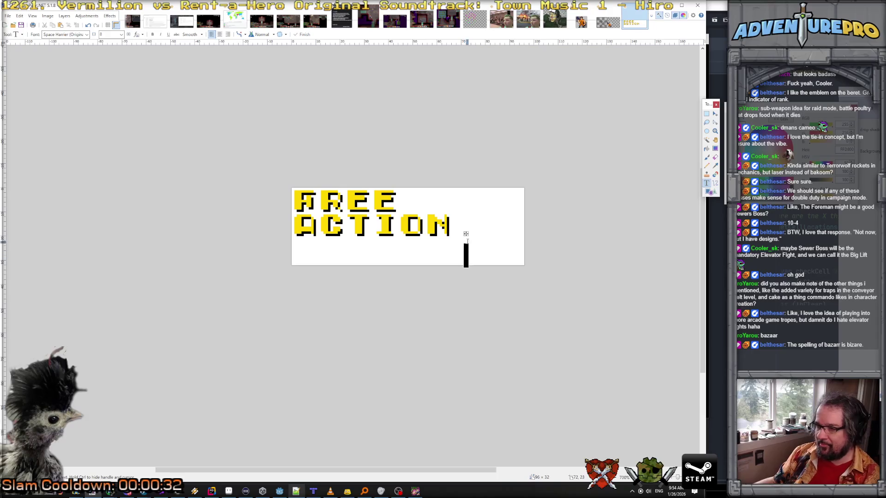
left_click(494, 152)
left_click(395, 151)
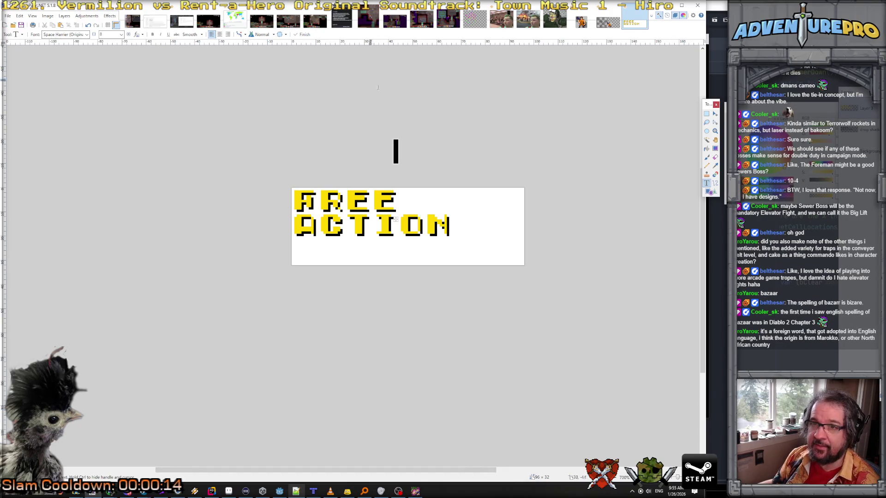
left_click(228, 491)
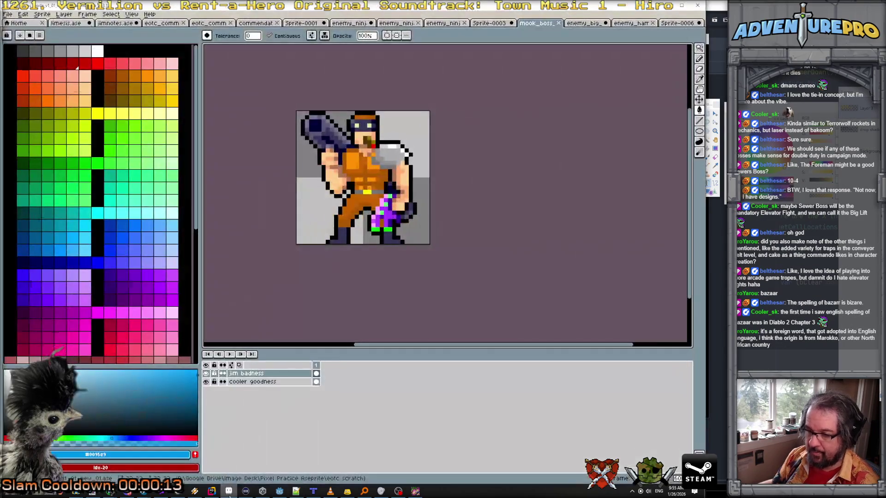
- Open commando_dashing.png from the recent textures\ui folder
left_click(7, 13)
left_click(18, 32)
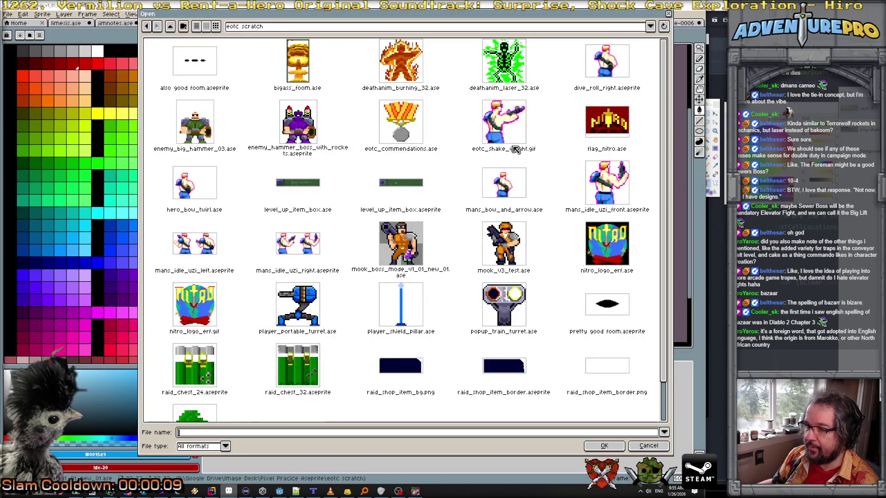
left_click(270, 27)
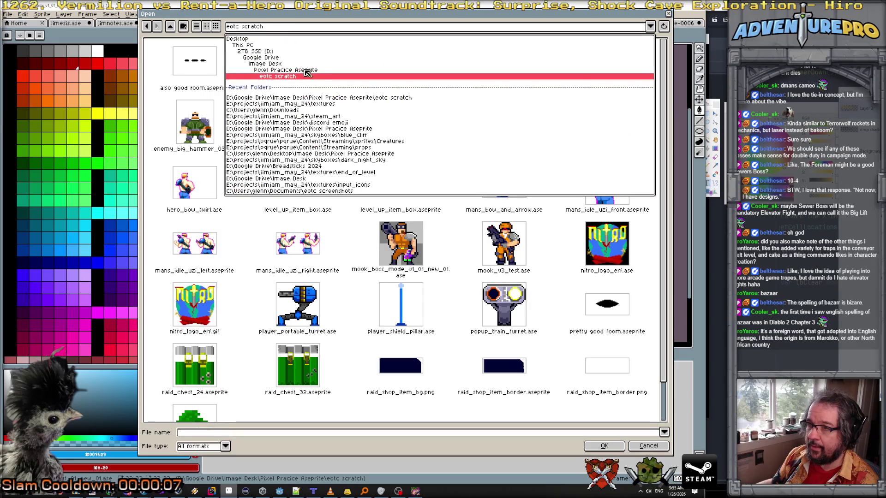
left_click(330, 105)
double_click(306, 193)
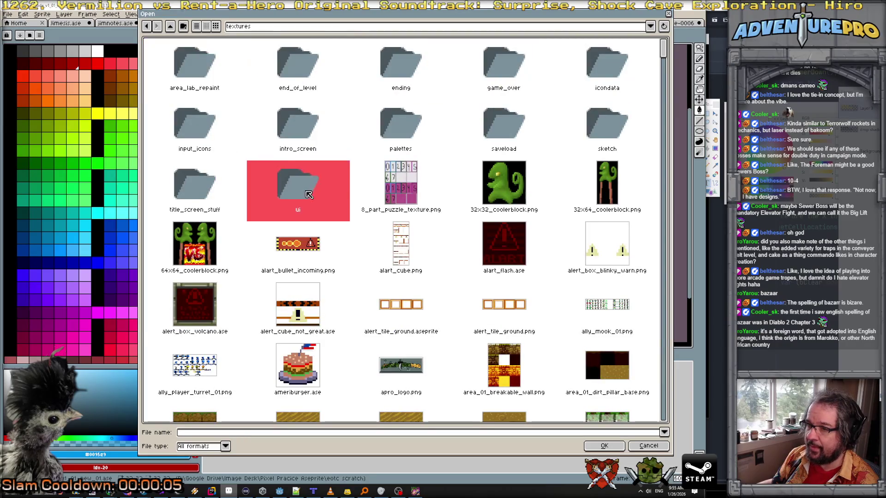
double_click(194, 136)
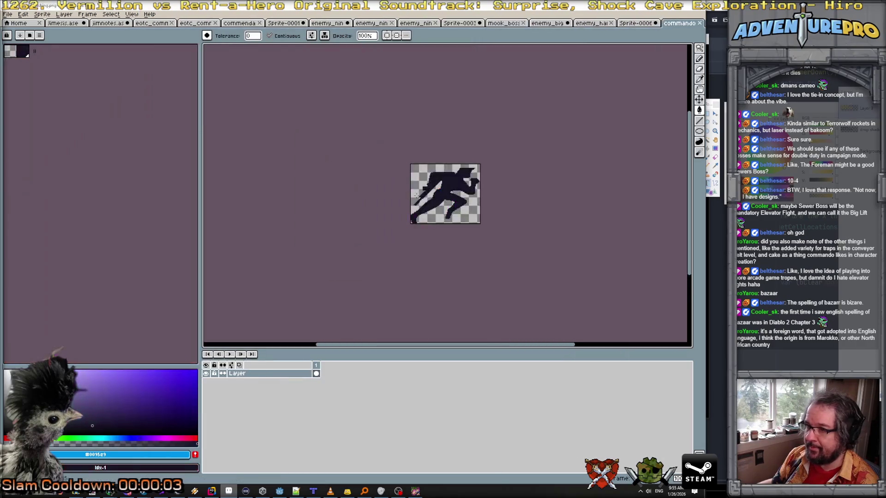
- Copy the whole running silhouette and paste it into a new 100x85 sprite
left_click(42, 14)
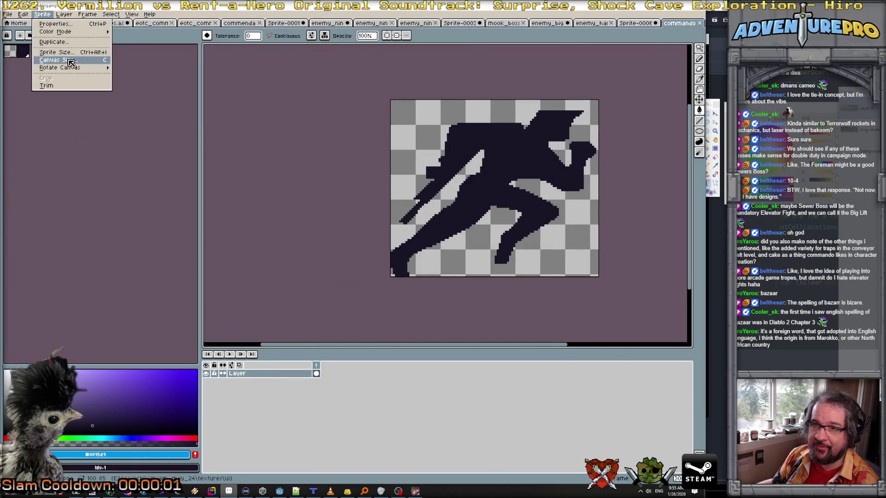
left_click(70, 63)
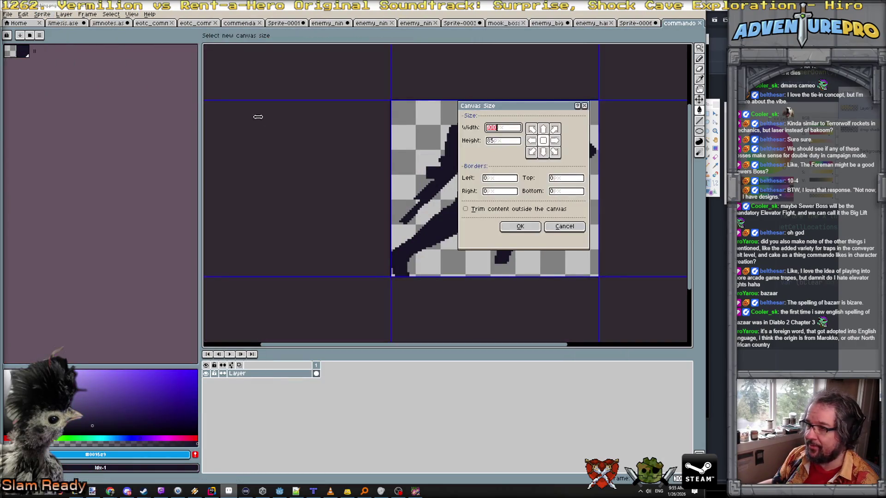
left_click(561, 231)
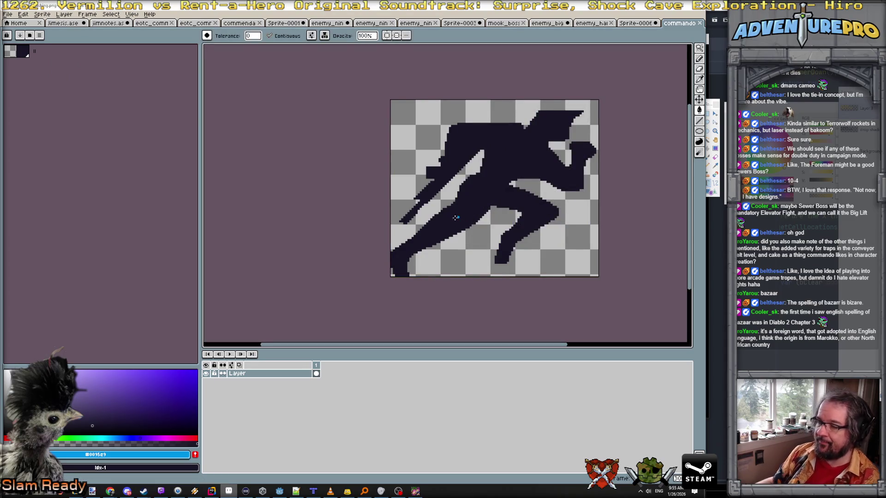
key("ctrl+a")
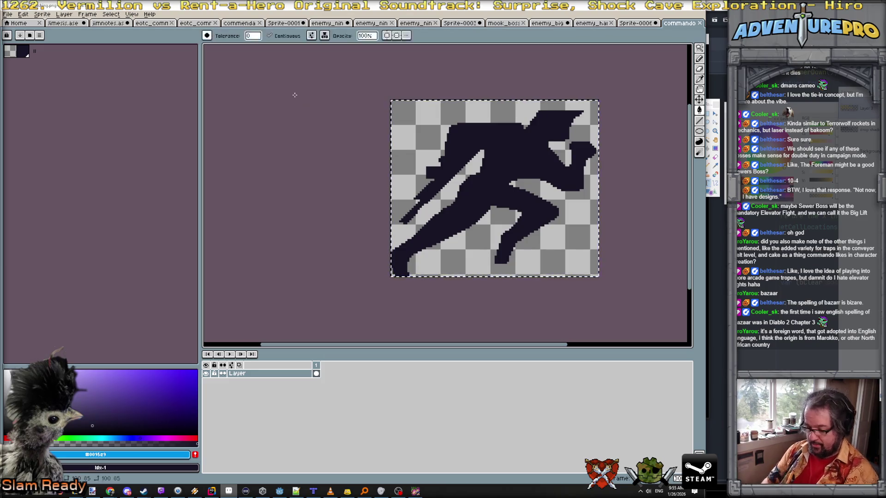
left_click(7, 13)
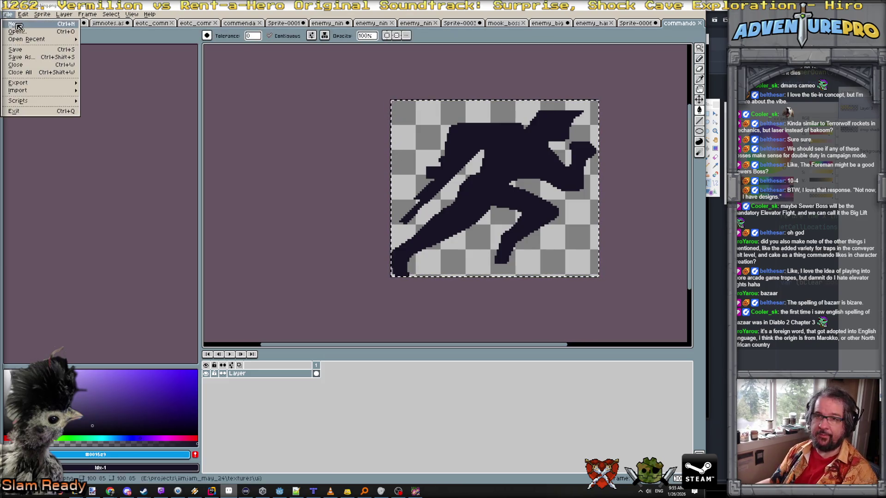
left_click(18, 20)
left_click(330, 313)
key("ctrl+v")
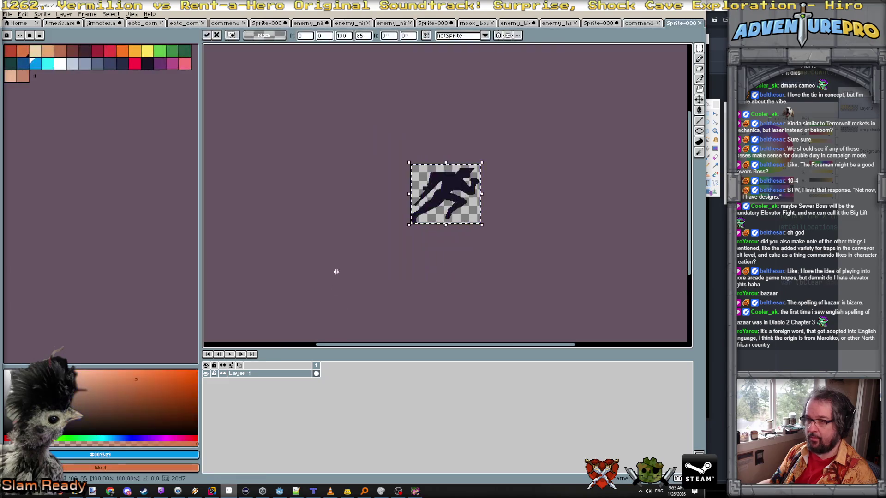
- Scale the sprite down to 32 px tall with the aspect ratio locked
left_click(44, 14)
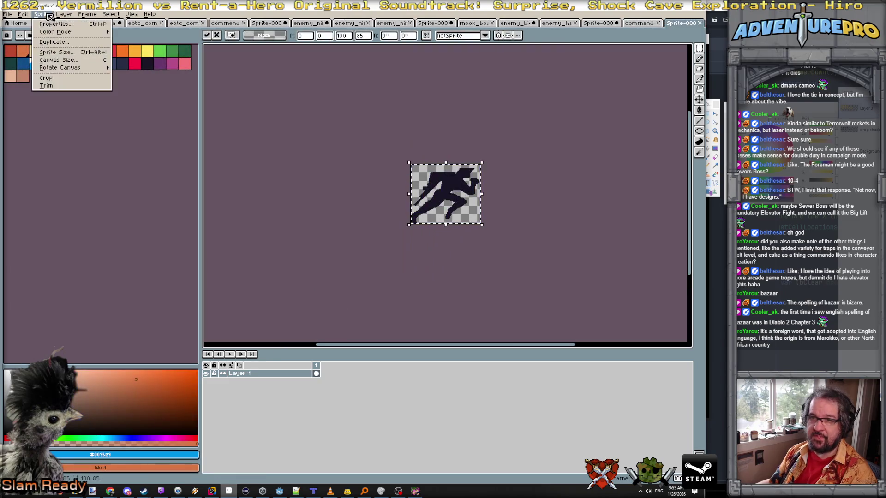
left_click(69, 52)
left_click(346, 225)
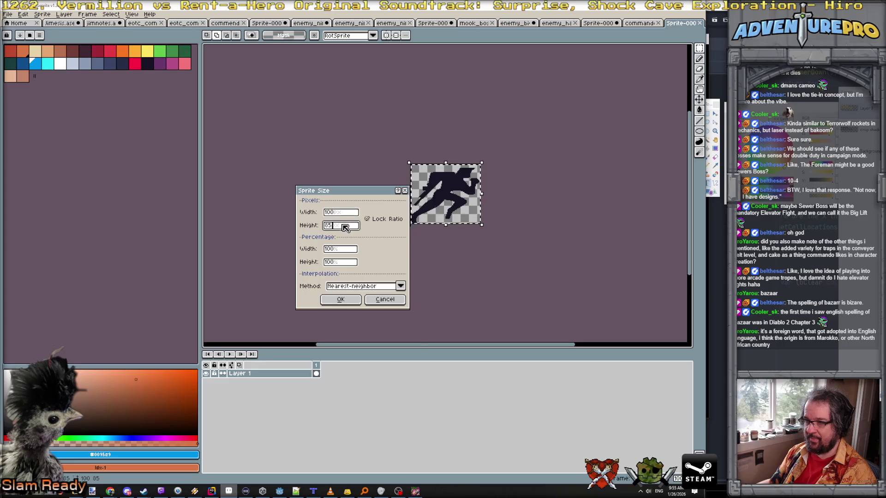
type("32")
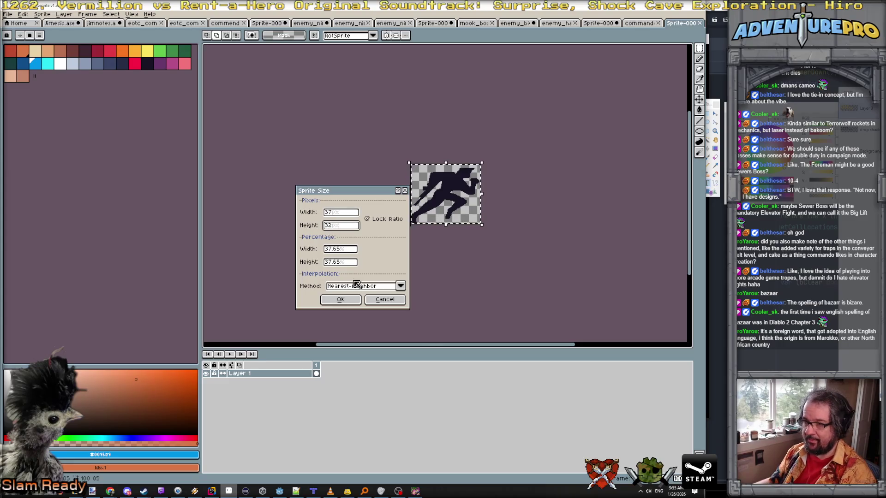
left_click(340, 300)
scroll(495, 213, "up", 5)
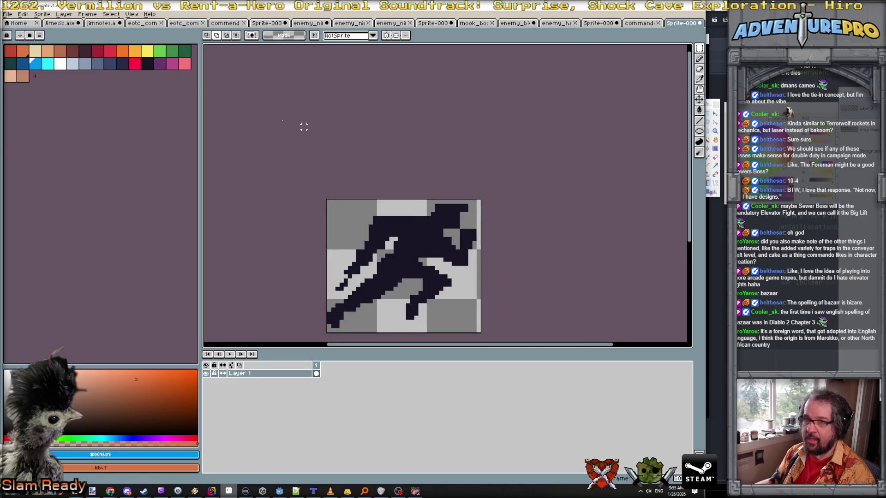
- Widen the canvas to 128 px, anchored right so the runner sits at the right end
left_click(42, 14)
left_click(67, 60)
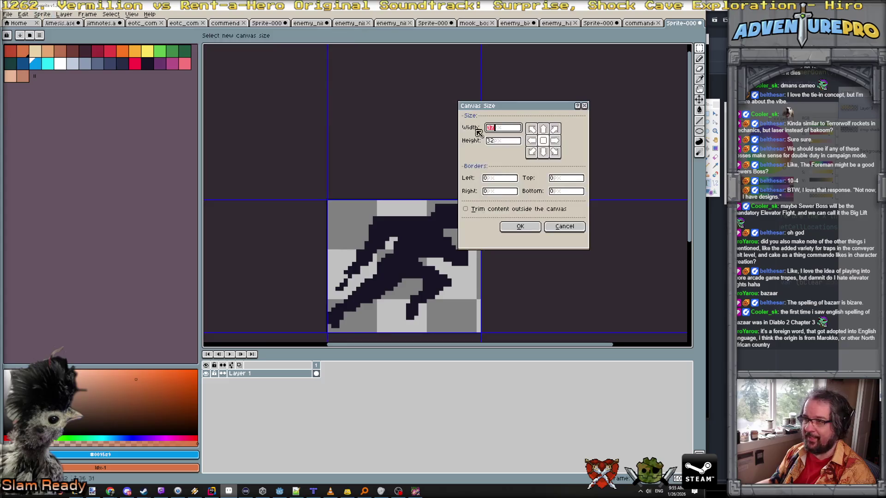
left_click(554, 140)
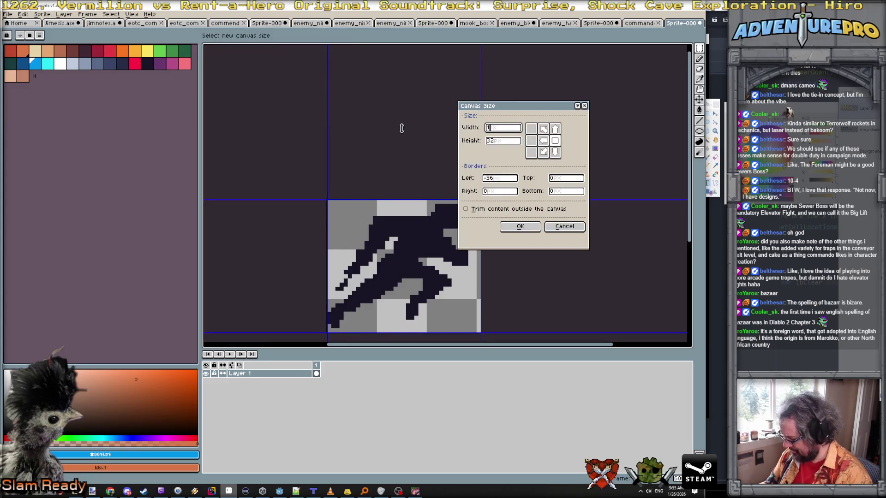
type("28")
key("Return")
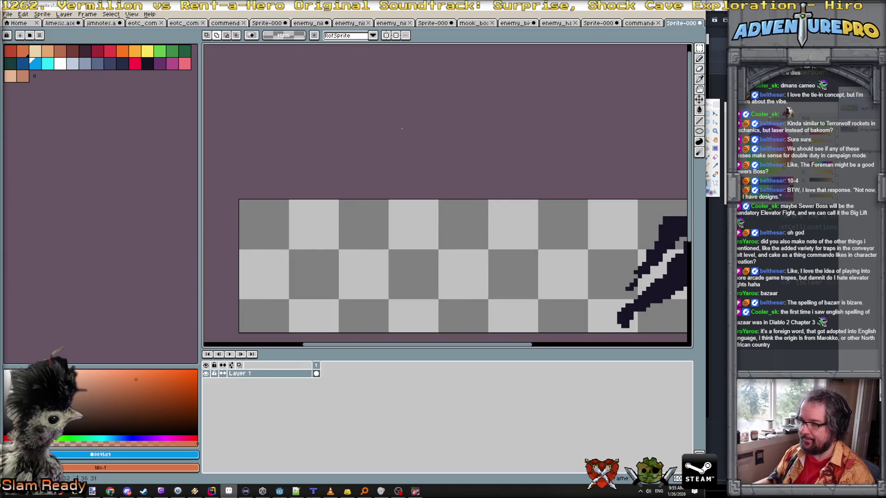
- Zoom in on the silhouette and pick its dark colour with the Pencil
scroll(508, 166, "down", 3)
scroll(447, 155, "down", 1)
scroll(468, 198, "up", 2)
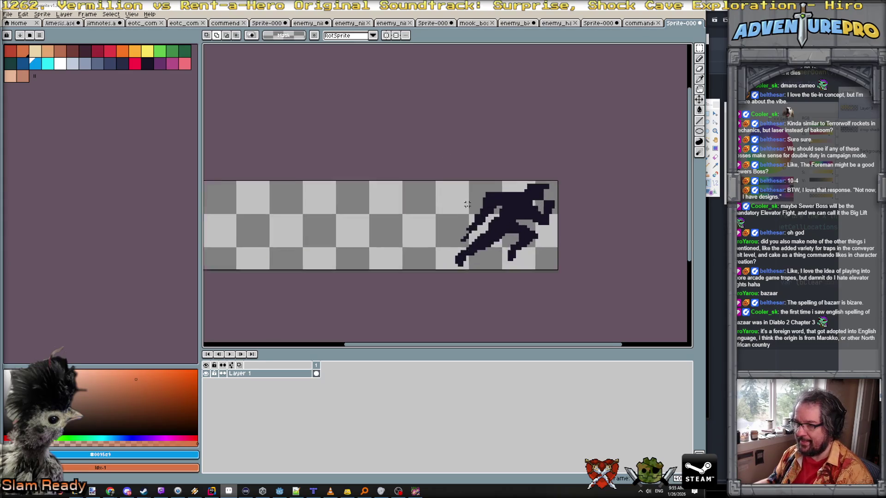
key("b")
scroll(462, 226, "up", 3)
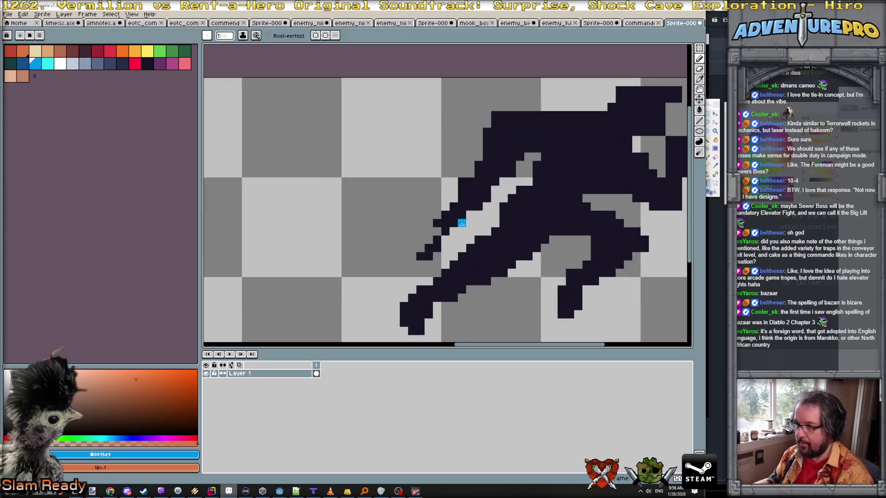
left_click(434, 228, "alt")
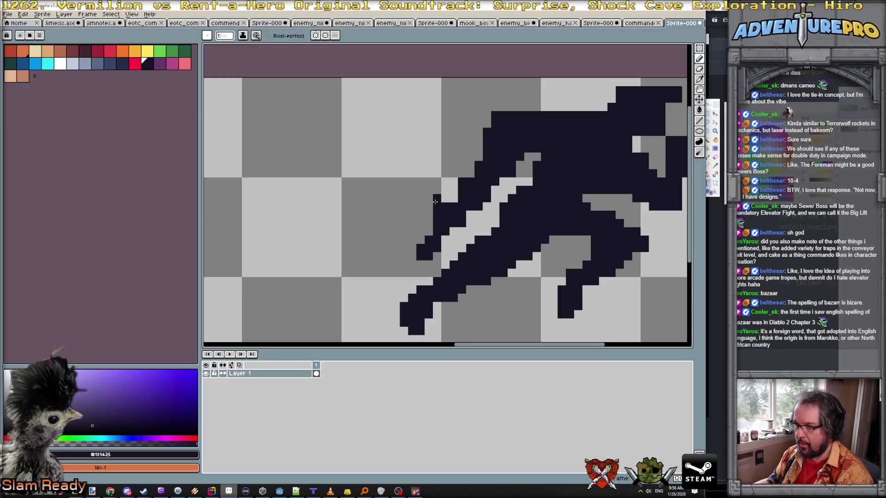
- Paint dark pixels into the light gap along the commando's arm
scroll(487, 220, "down", 4)
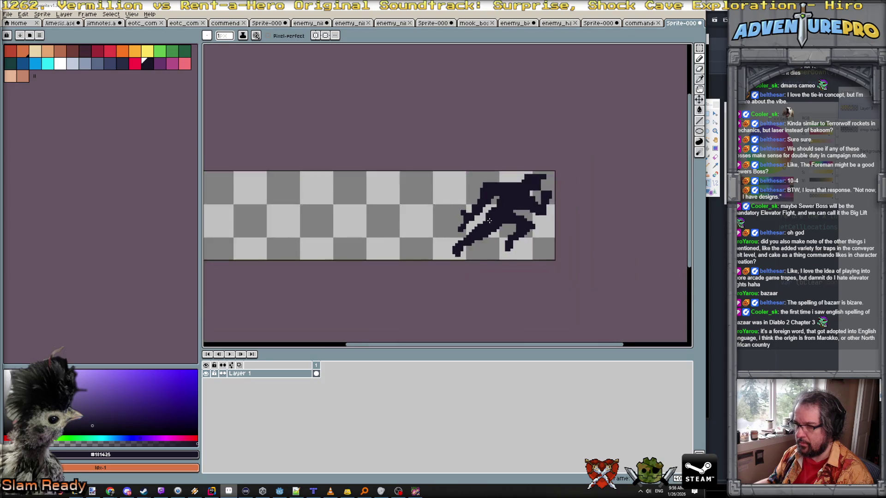
scroll(491, 221, "up", 1)
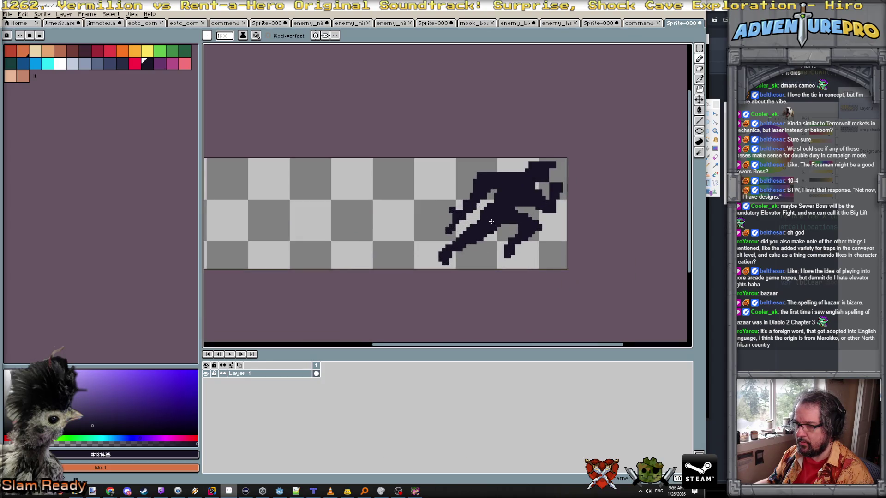
scroll(491, 221, "down", 2)
key("v")
scroll(496, 225, "up", 2)
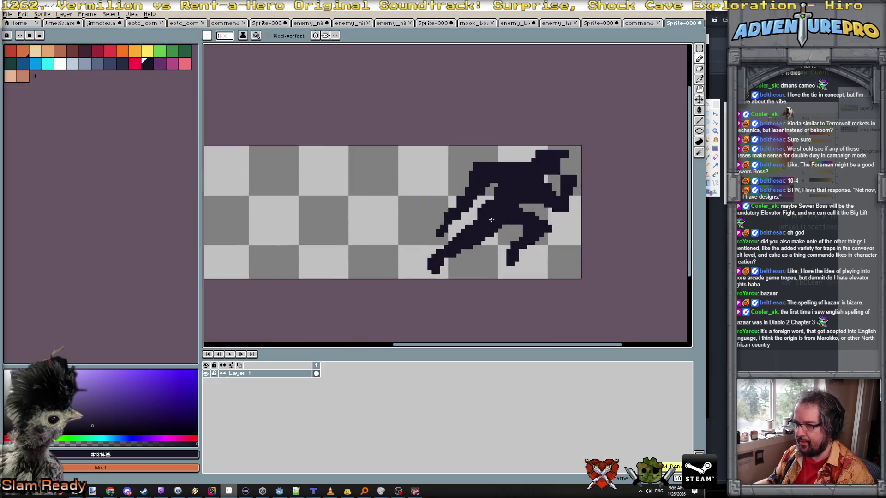
key("b")
scroll(467, 213, "up", 2)
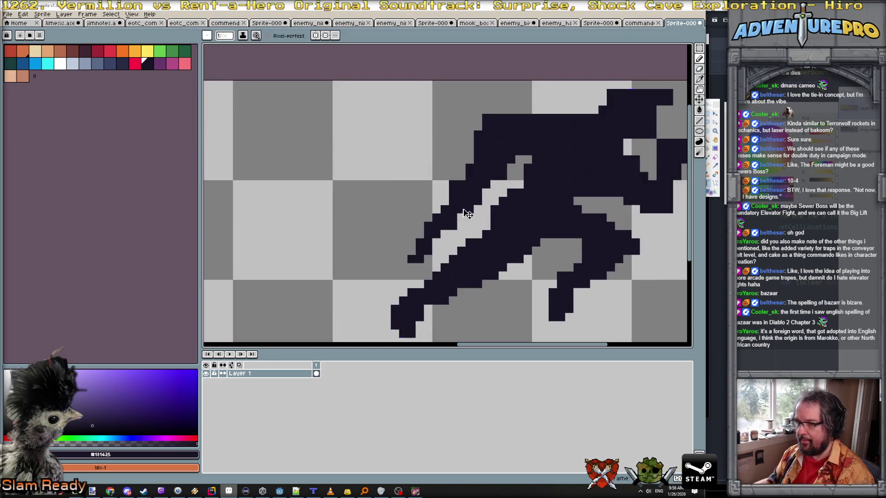
left_click(467, 222)
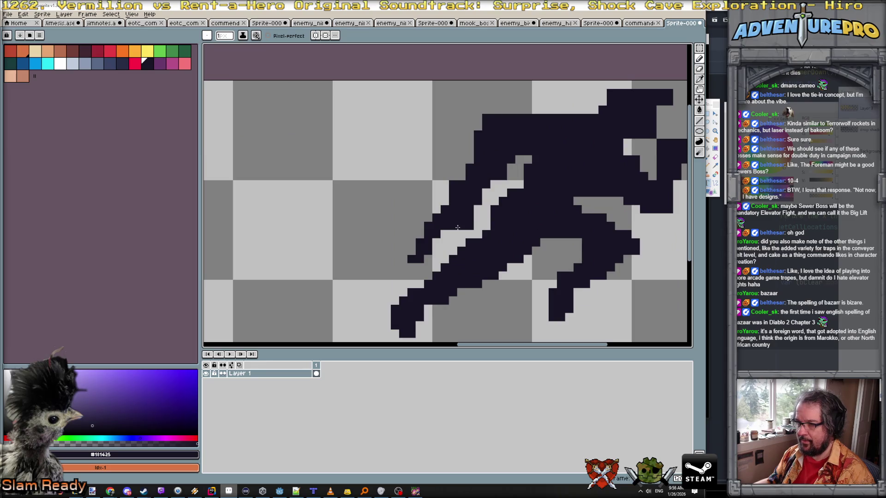
left_click(411, 251)
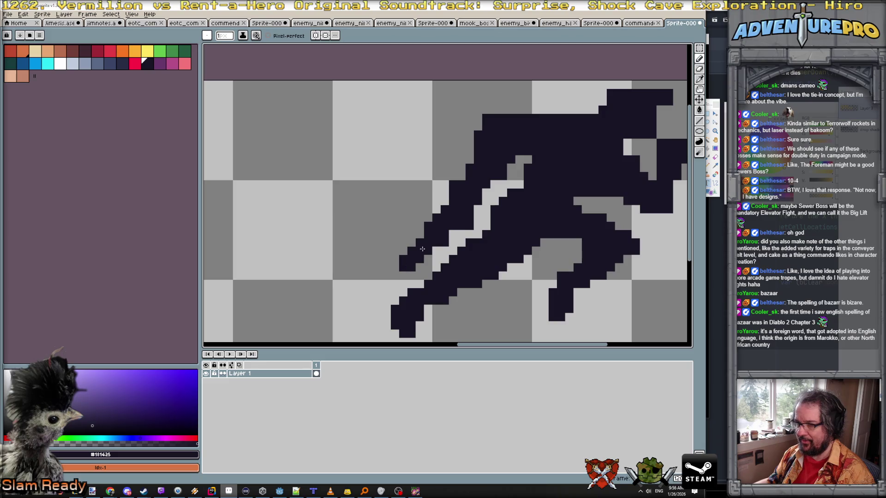
scroll(422, 249, "down", 5)
scroll(441, 243, "up", 1)
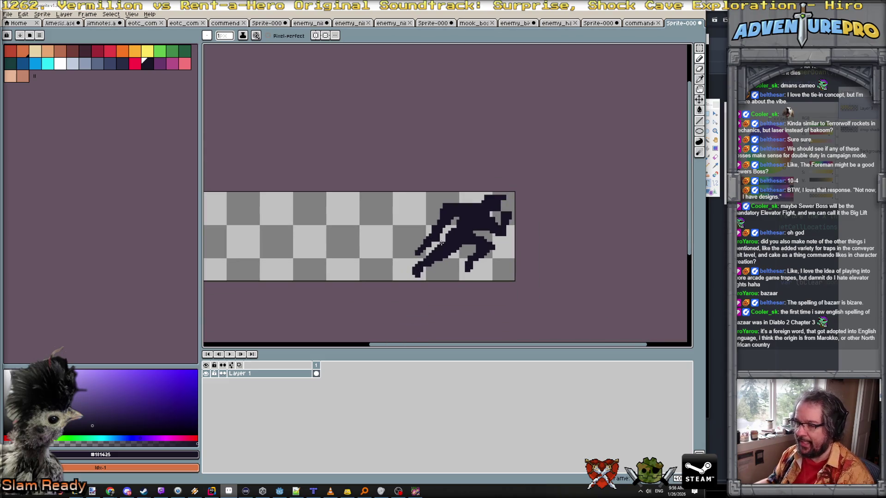
left_click(93, 491)
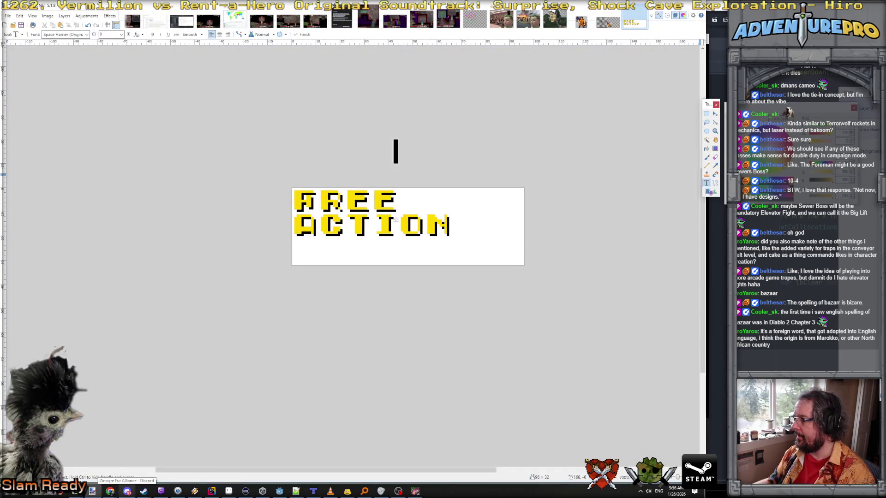
- Remove the white background from the FREE ACTION text, copy it, and paste it onto the Aseprite banner
key("ctrl+z")
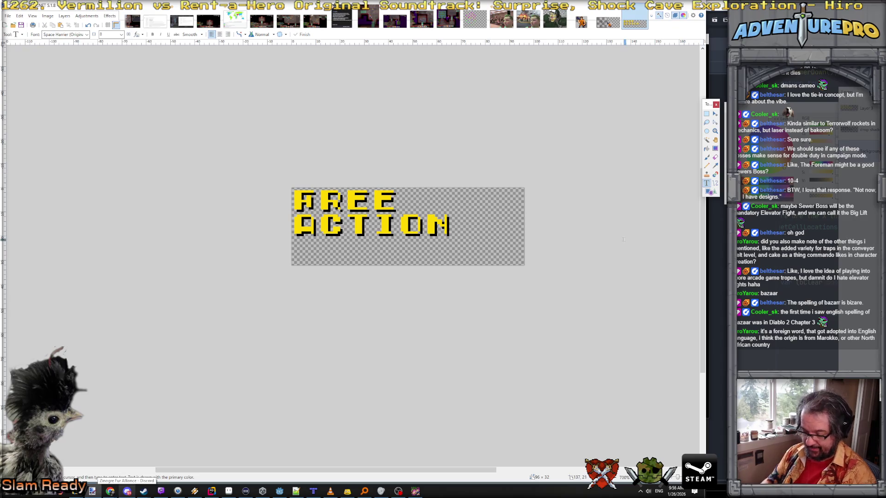
key("ctrl+a")
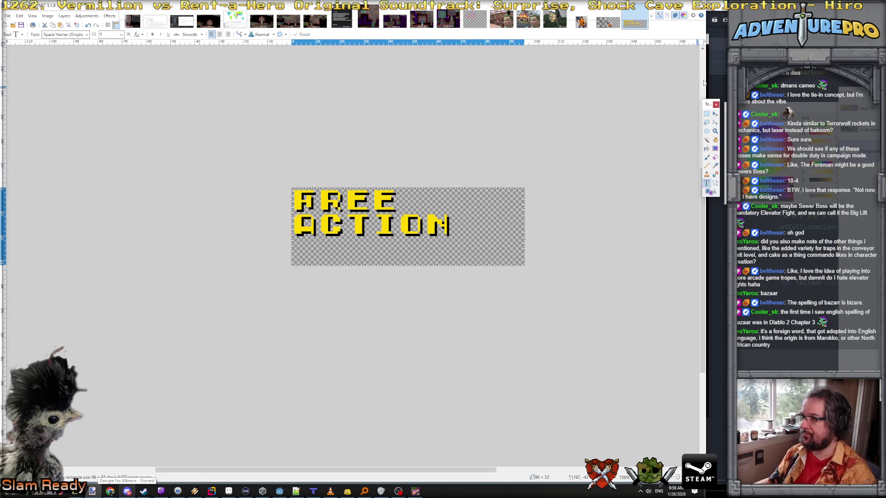
key("ctrl+c")
key("alt+Tab")
key("ctrl+v")
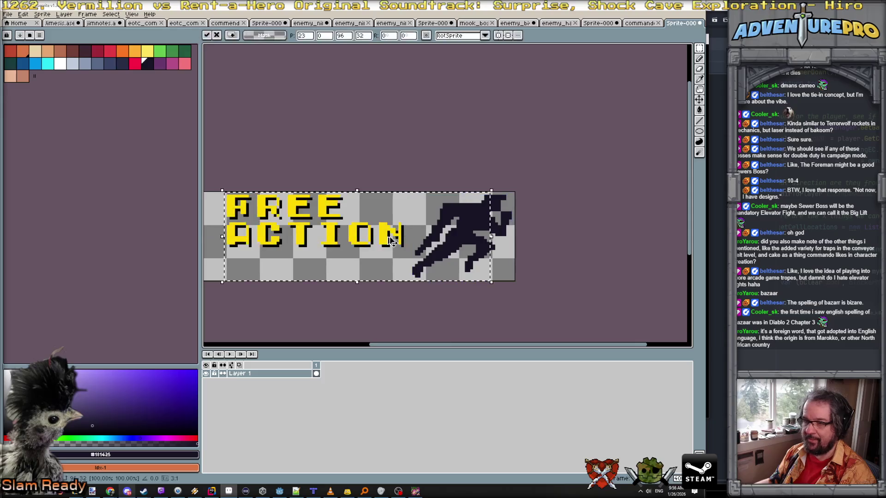
- Drop the pasted text, then select the word FREE and shift it right to centre it over ACTION
key("ctrl+d")
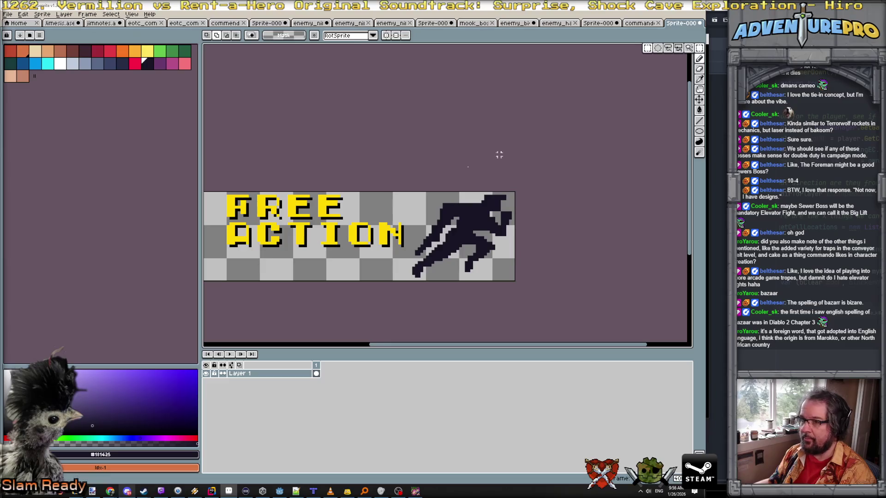
left_click_drag(227, 196, 341, 217)
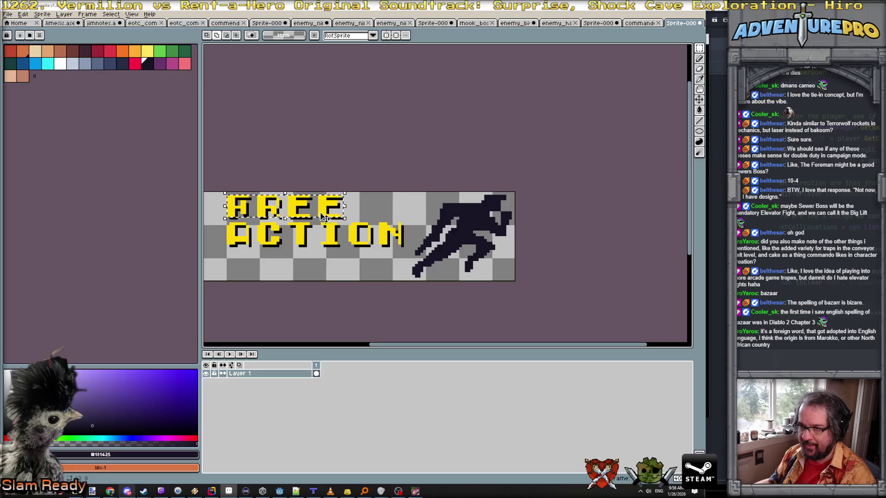
left_click(228, 198)
left_click_drag(228, 197, 342, 219)
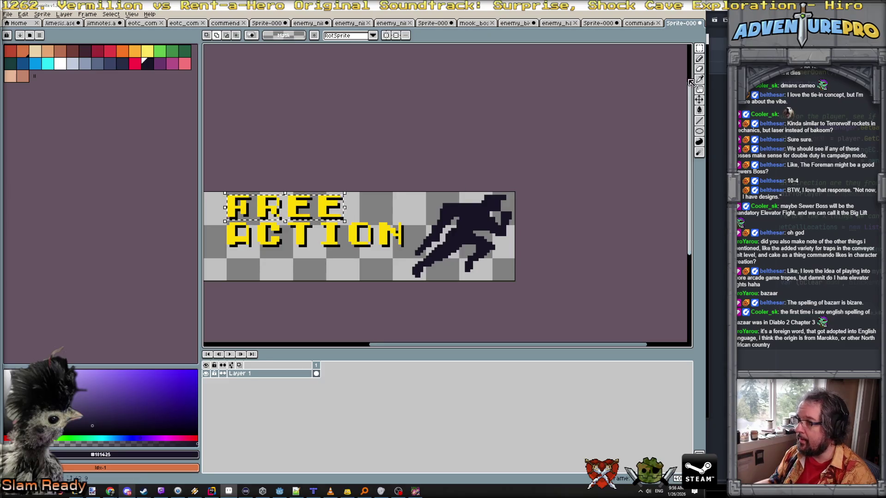
left_click(698, 99)
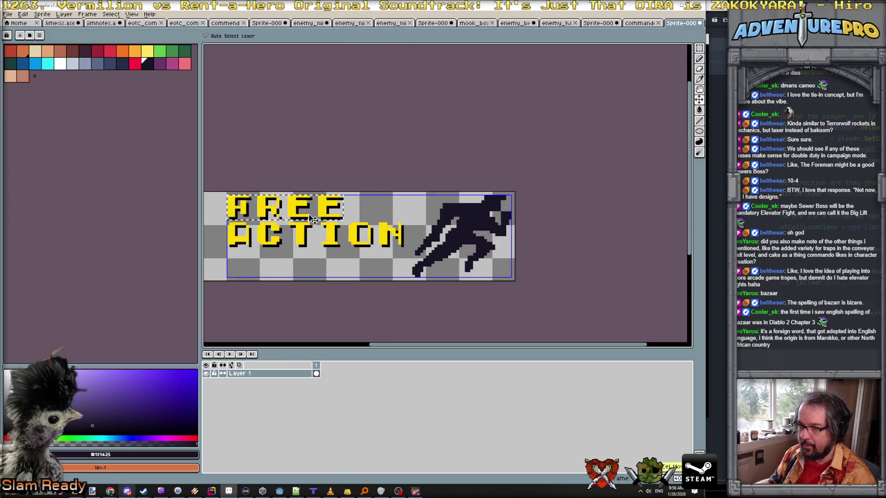
left_click(700, 48)
left_click_drag(292, 217, 352, 213)
key("Return")
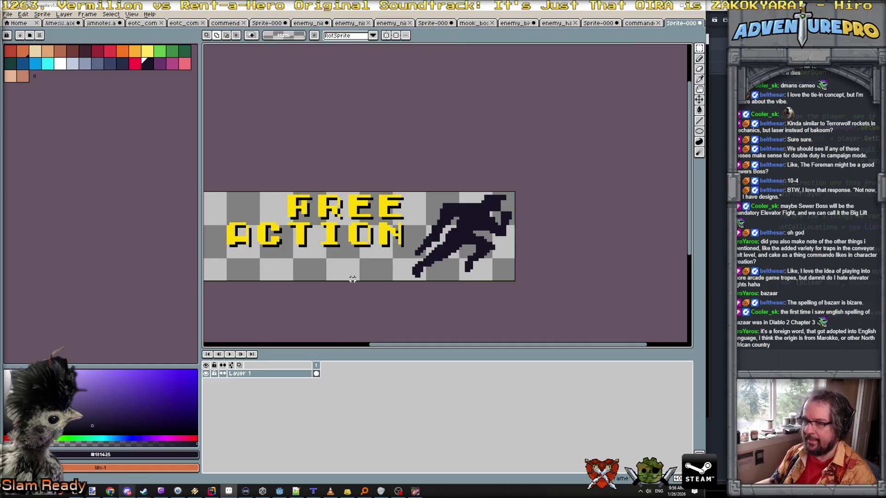
scroll(352, 274, "down", 2)
left_click_drag(352, 282, 377, 292)
scroll(394, 273, "up", 1)
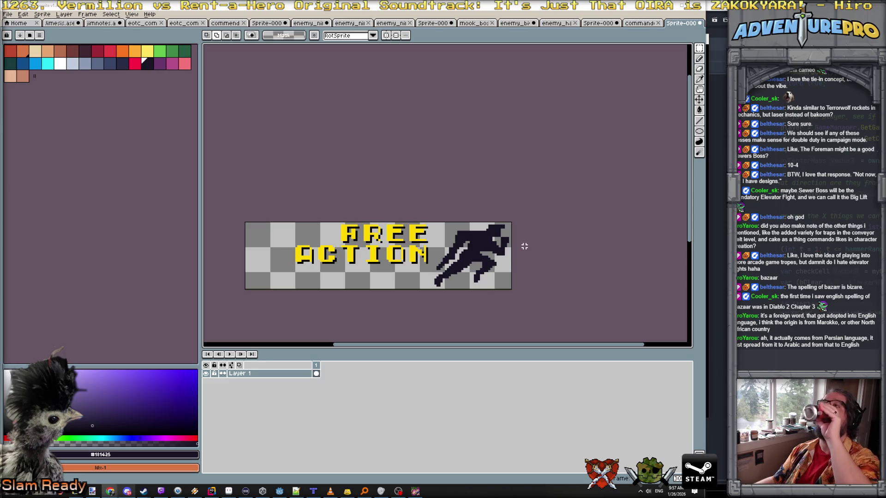
- Shift the FREE ACTION text right toward the commando and marquee-select the area around it
scroll(549, 237, "up", 3)
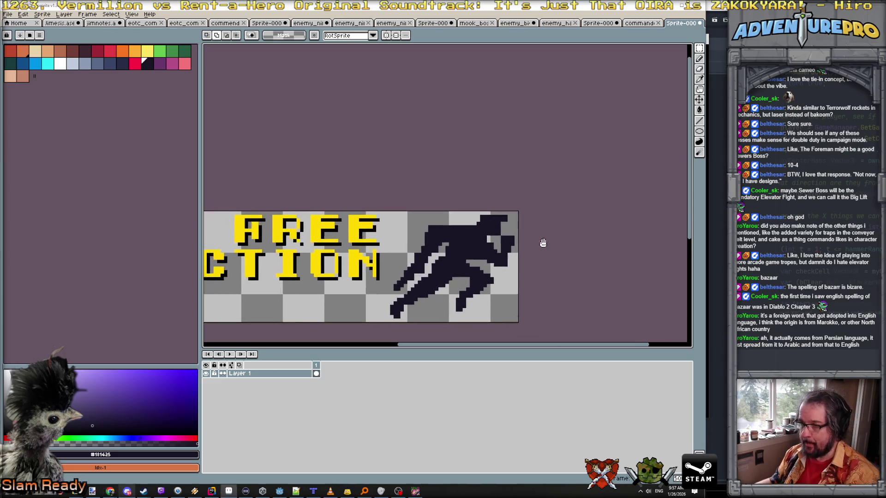
left_click_drag(542, 246, 601, 218)
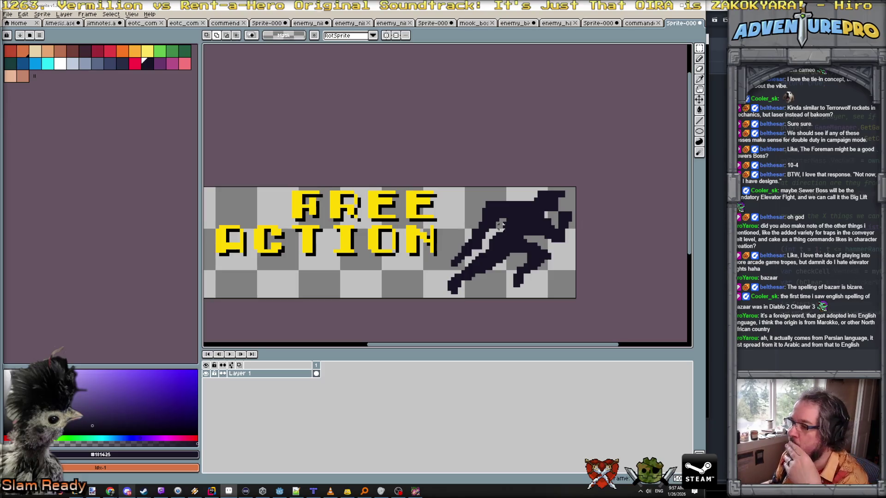
scroll(489, 237, "left", 2)
scroll(501, 237, "up", 1)
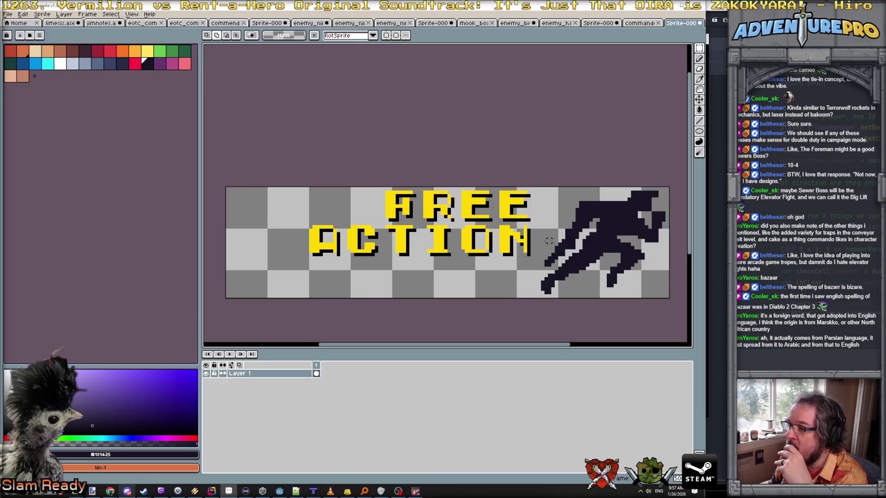
scroll(501, 237, "down", 1)
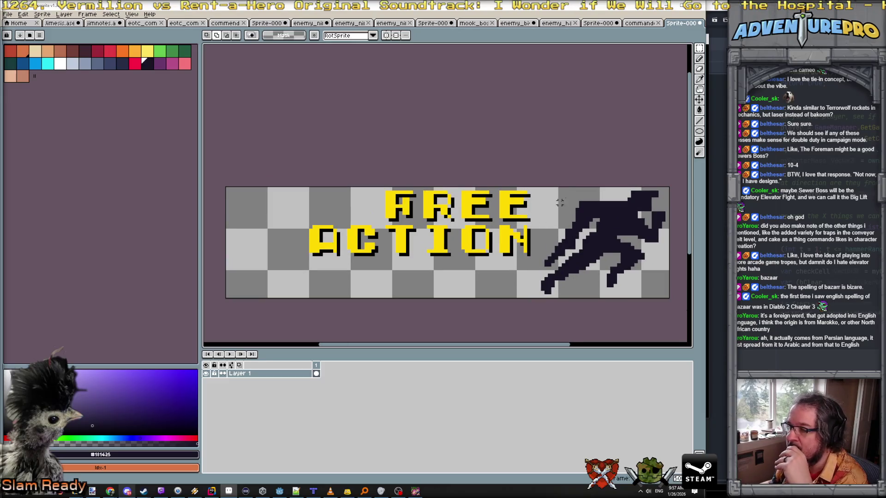
left_click(699, 99)
left_click_drag(491, 232, 490, 234)
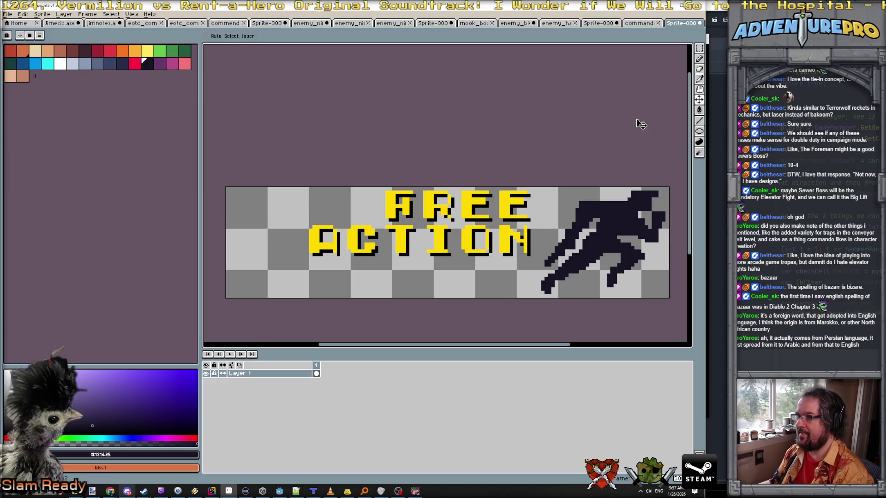
key("m")
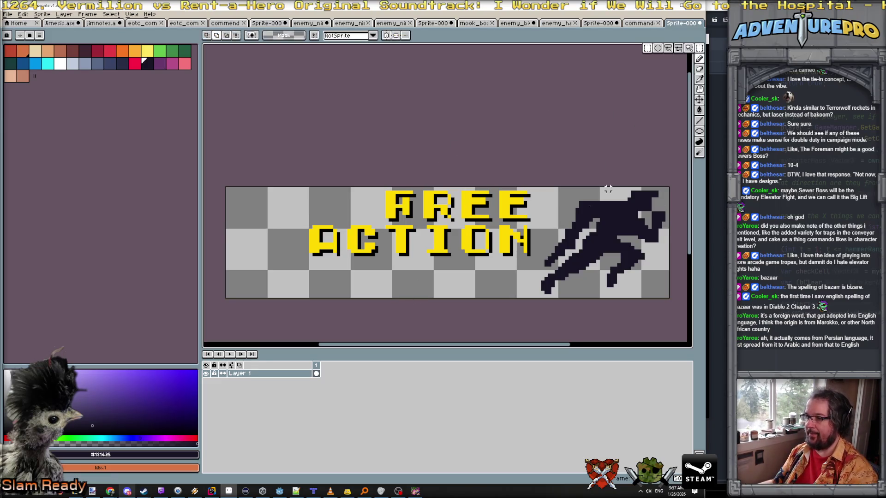
mouse_move(531, 262)
left_mouse_down()
mouse_move(507, 200)
mouse_move(294, 182)
left_mouse_up()
- Move the FREE ACTION text onto its own new layer and name that layer text
key("Delete")
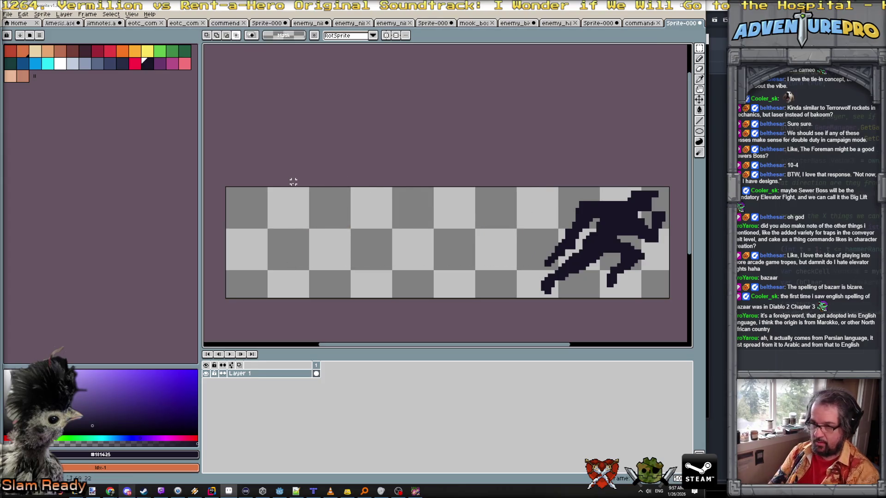
key("ctrl+shift+v")
key("ctrl+d")
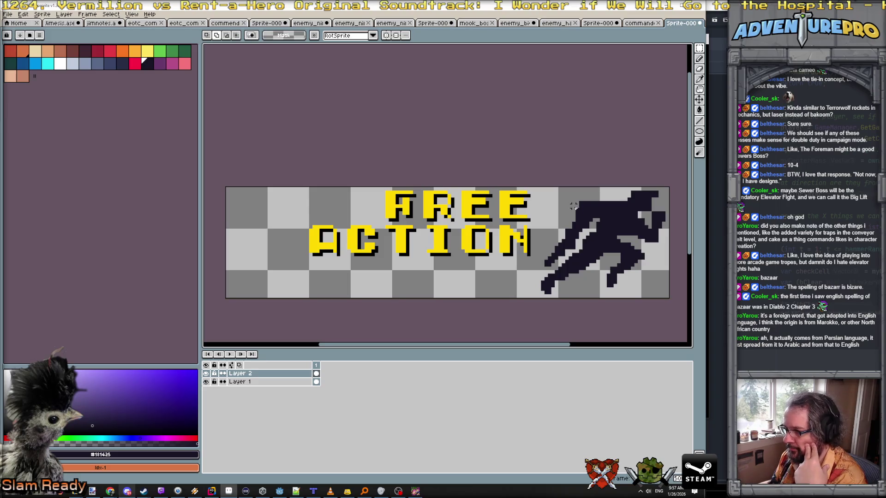
left_click(269, 375)
double_click(269, 375)
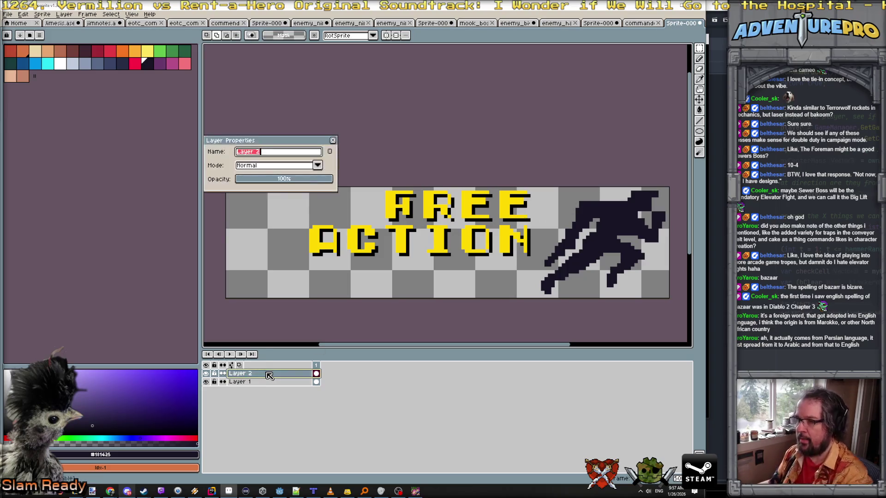
type("tezx")
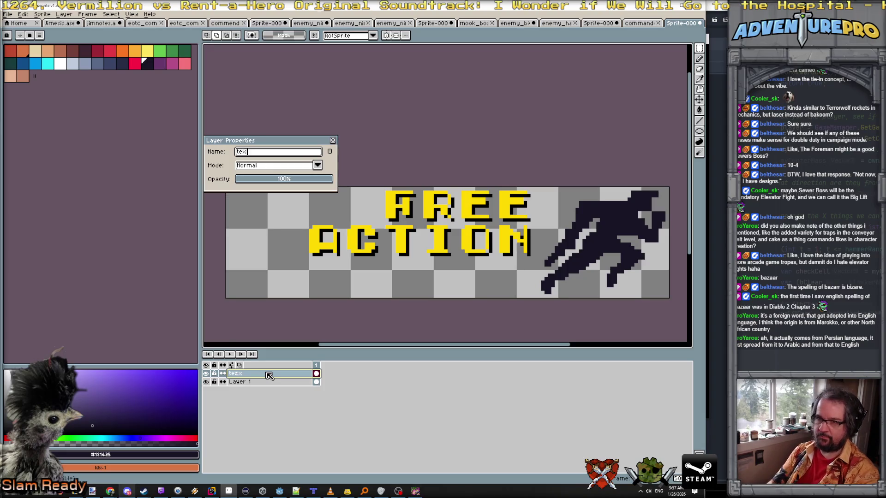
key("Return")
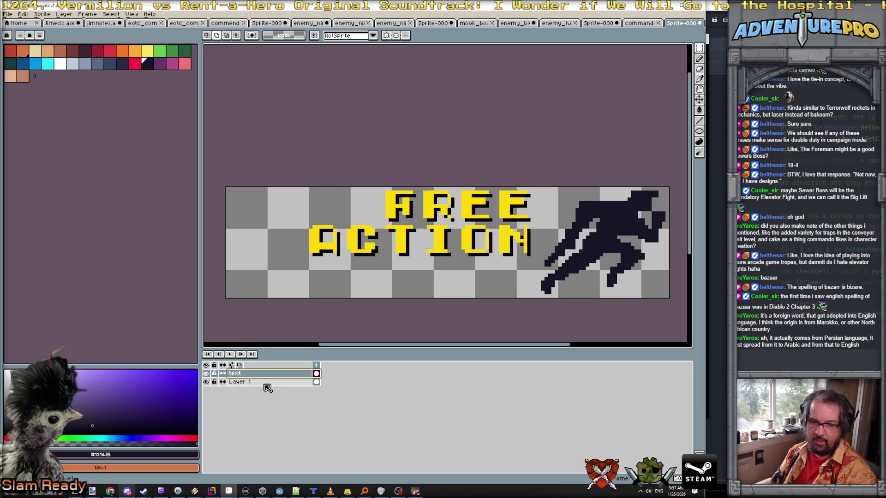
- Rename Layer 1, which holds the running figure, to mans
double_click(263, 383)
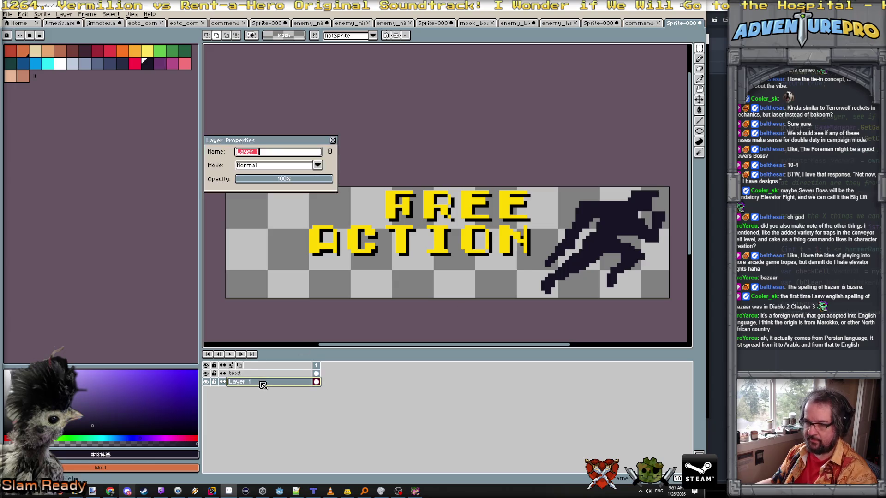
type("mans")
key("Return")
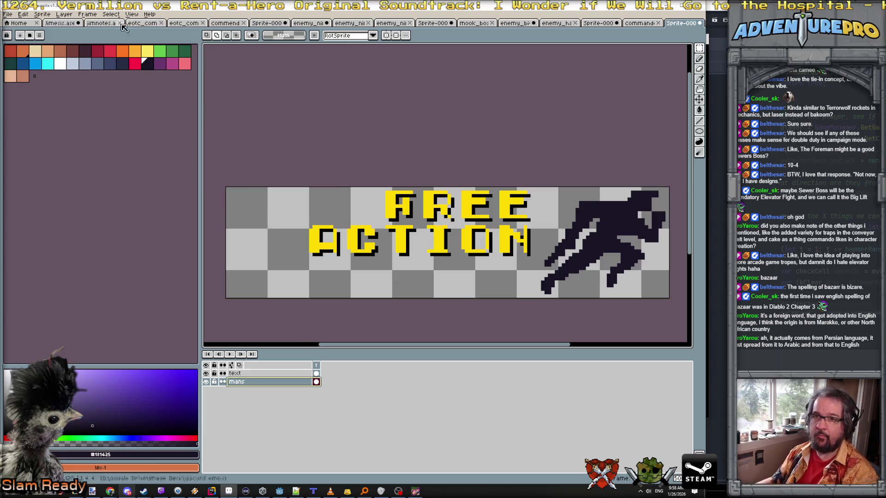
left_click(64, 14)
- Add a new empty layer above mans and load the gen512_eotc palette
mouse_move(94, 60)
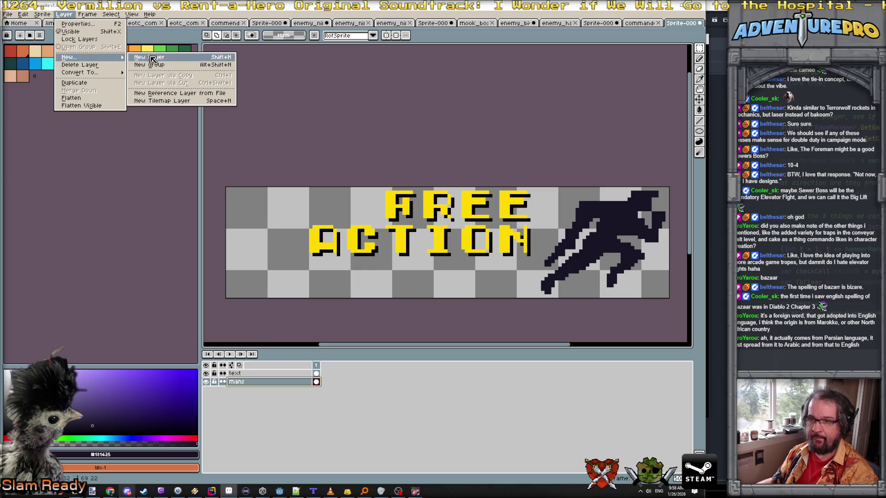
left_click(136, 58)
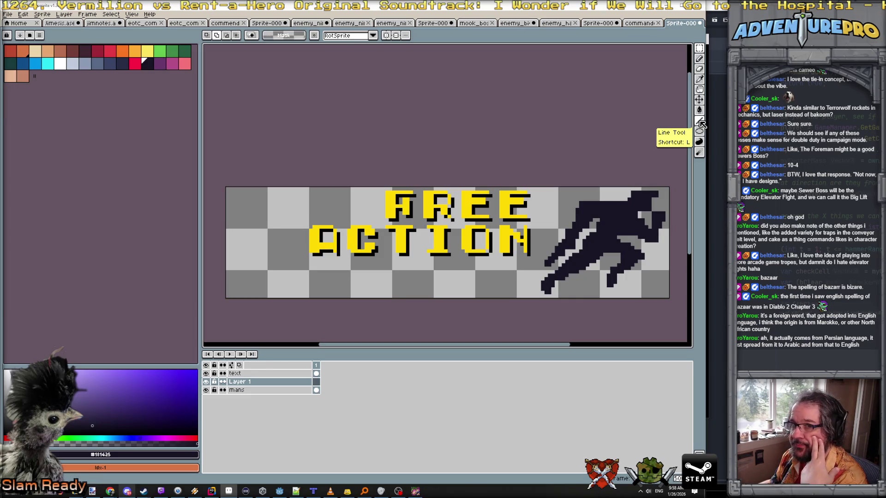
left_click(19, 35)
scroll(77, 171, "down", 10)
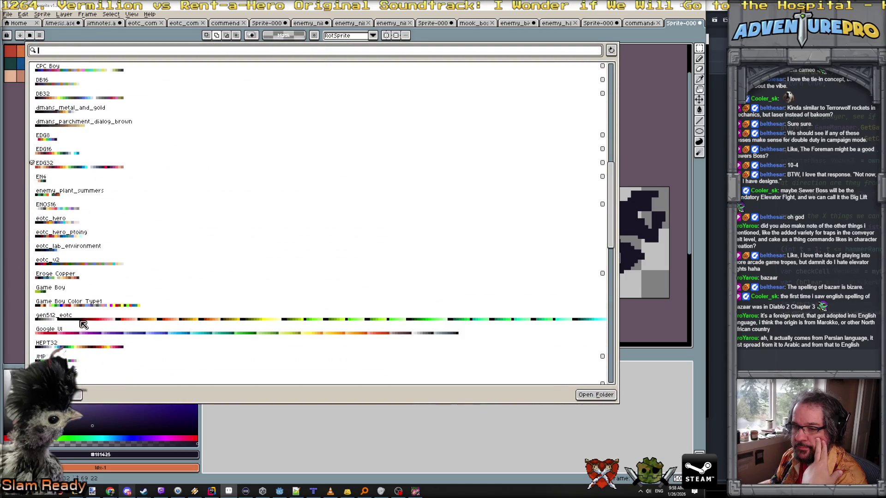
left_click(82, 318)
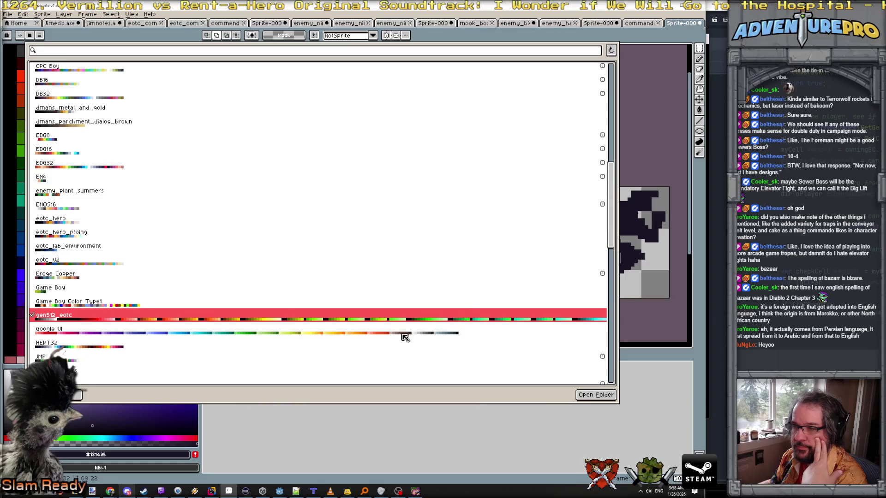
key("Escape")
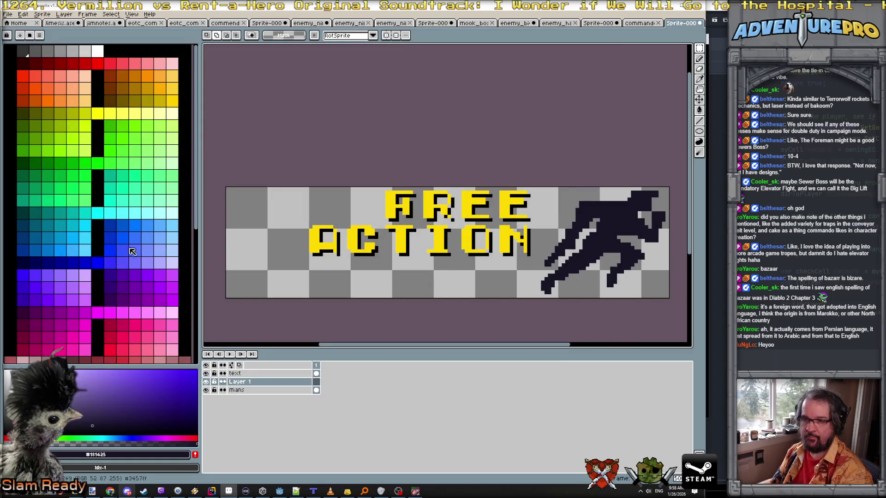
- Pick light blue as the drawing colour for the Line tool
left_click(160, 225)
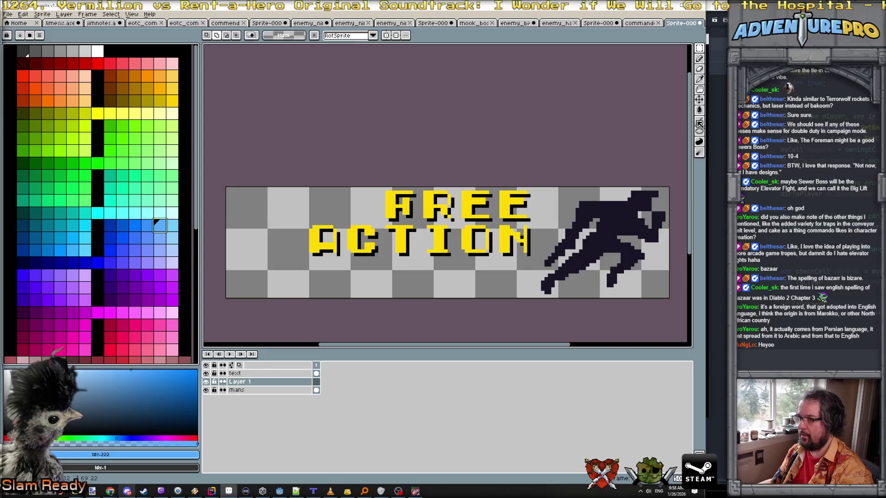
key("l")
left_click(225, 36)
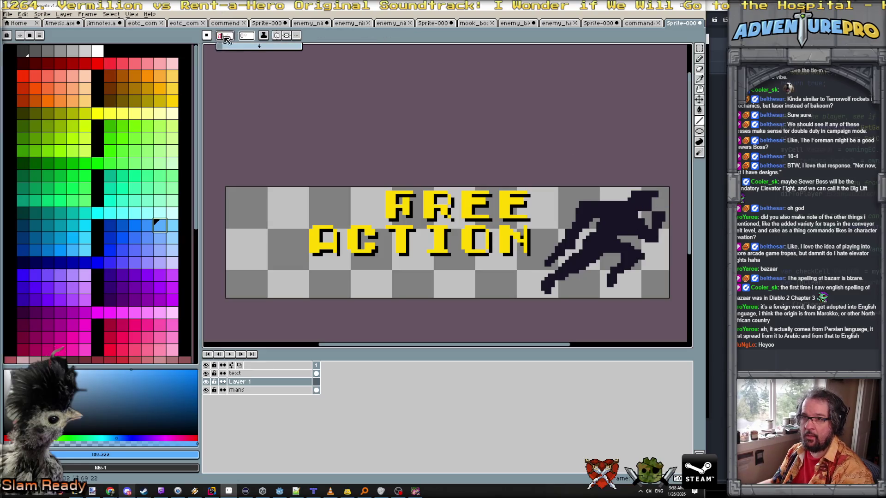
- Set a 1 px brush size, briefly duplicating Layer 1 and undoing it
type("1")
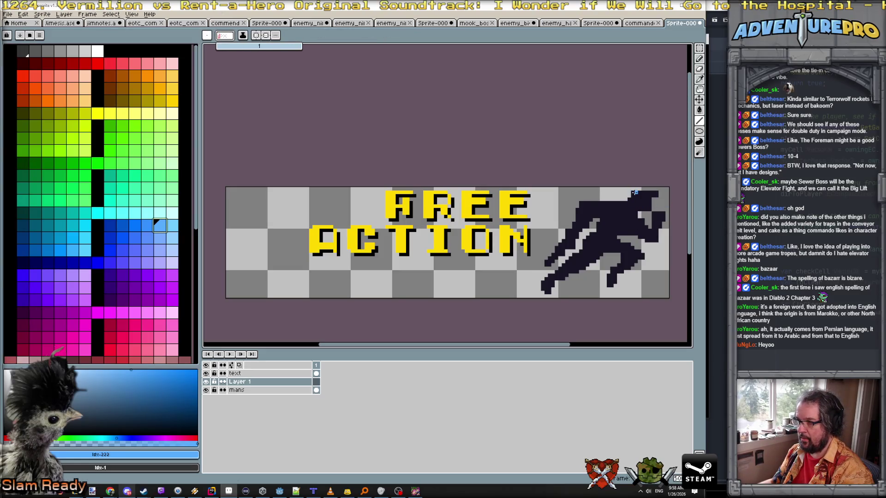
key("Return")
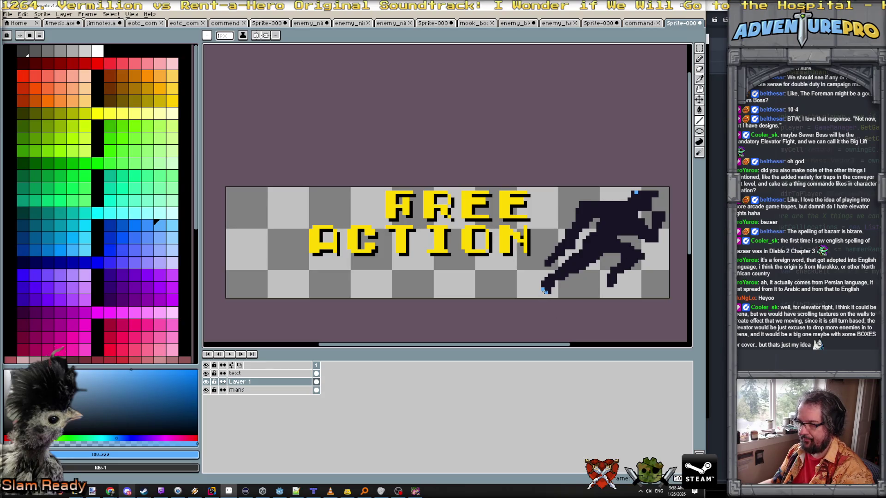
right_click(262, 382)
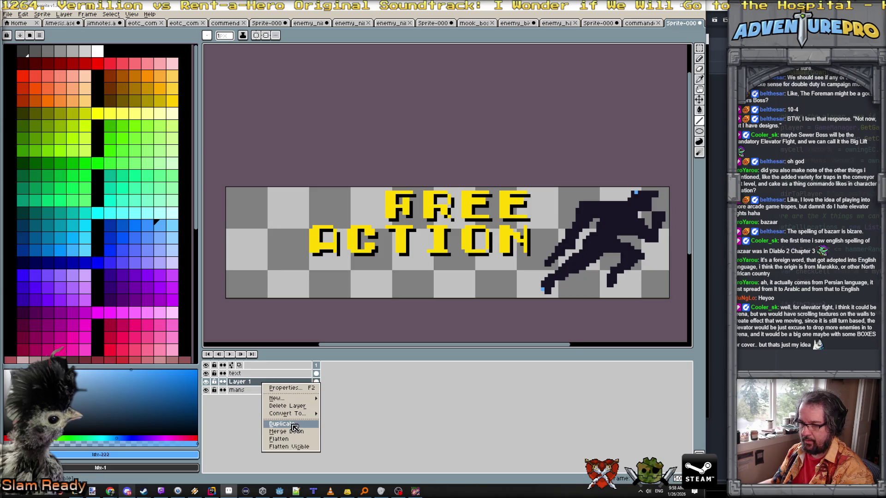
left_click(294, 428)
left_click(699, 100)
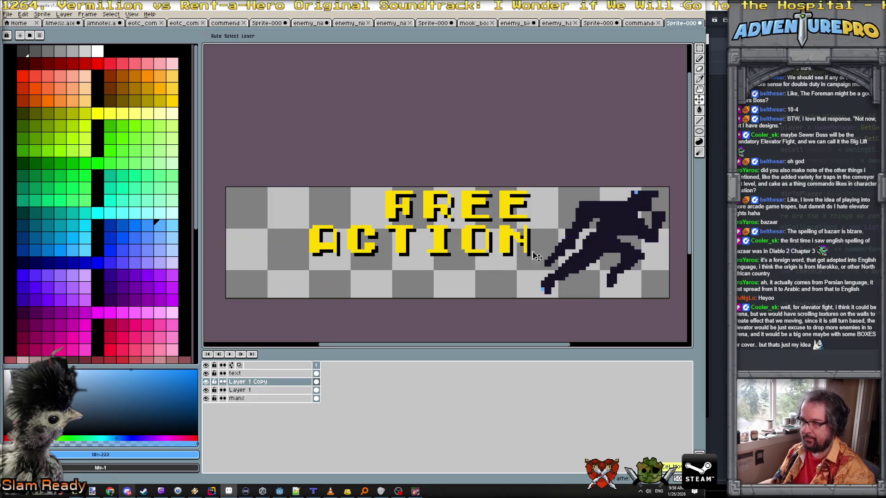
key("ctrl+z")
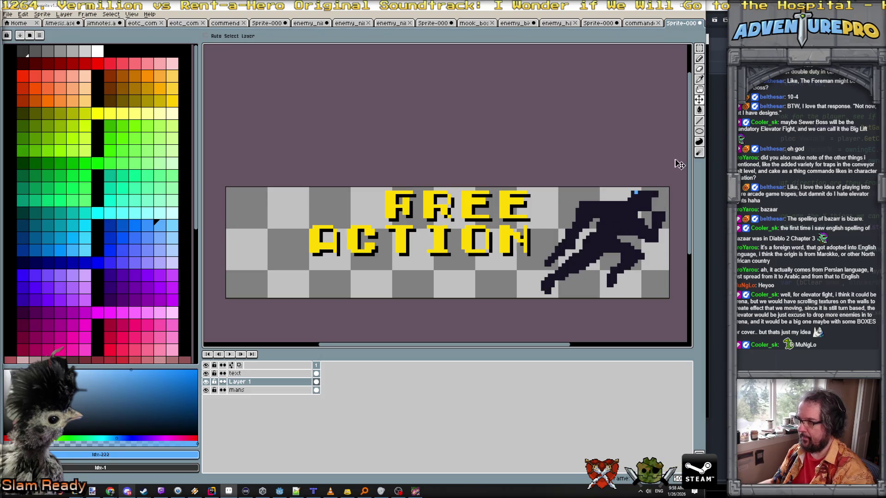
left_click(700, 122)
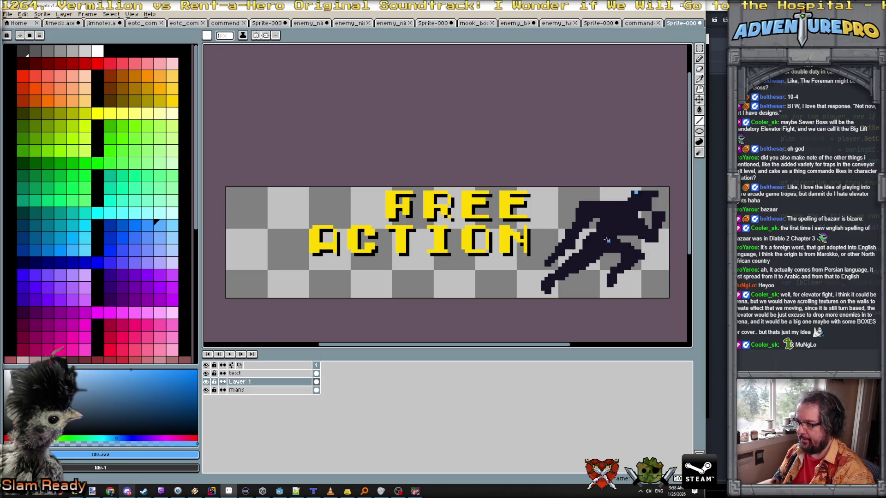
- Draw the right diagonal, bottom edge and left diagonal of the slanted band in light blue
left_click_drag(636, 193, 542, 285)
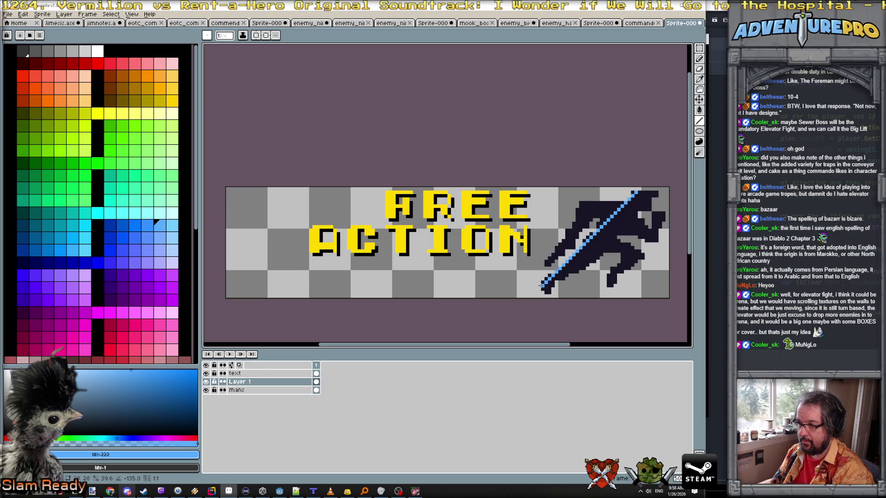
mouse_move(542, 285)
left_mouse_down()
mouse_move(236, 282)
mouse_move(275, 222)
mouse_move(317, 193)
left_mouse_up()
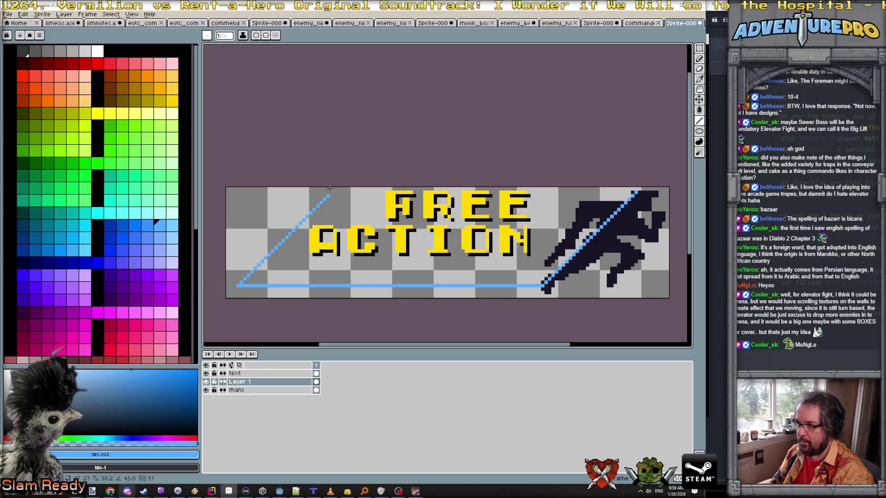
left_click_drag(331, 188, 635, 194)
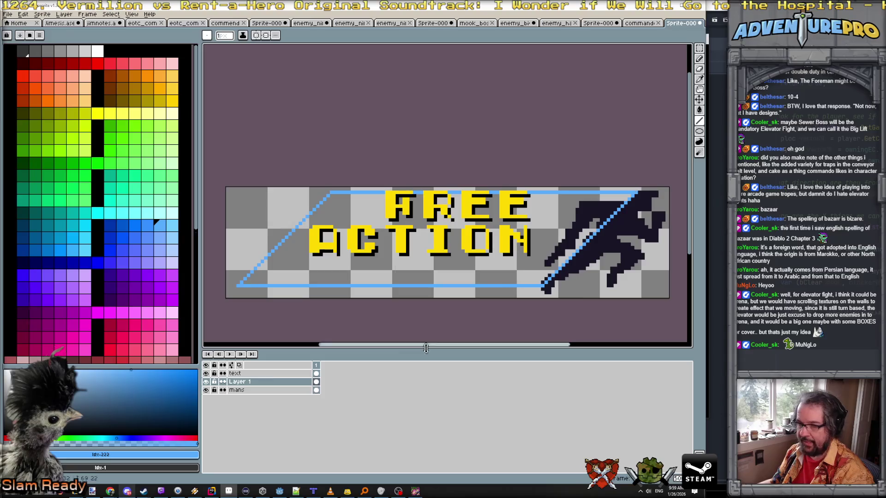
- Move Layer 1 to the bottom of the stack and fill the slanted band solid light blue
left_click_drag(264, 403, 264, 402)
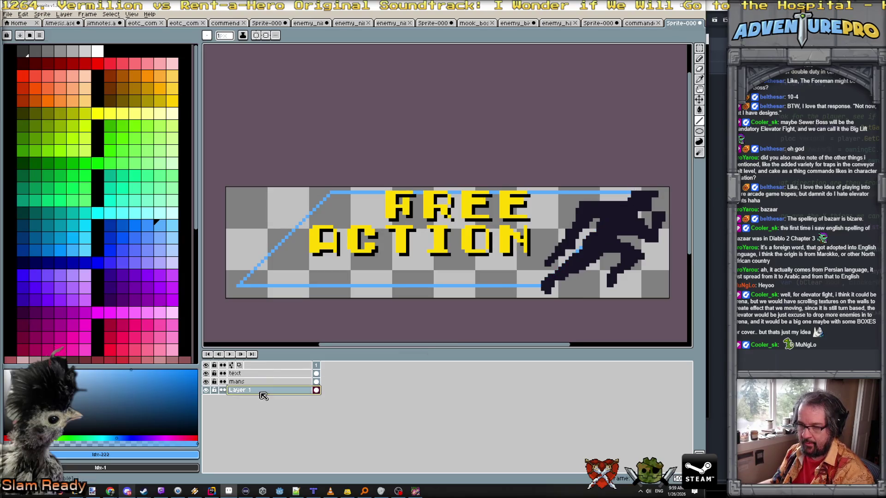
key("g")
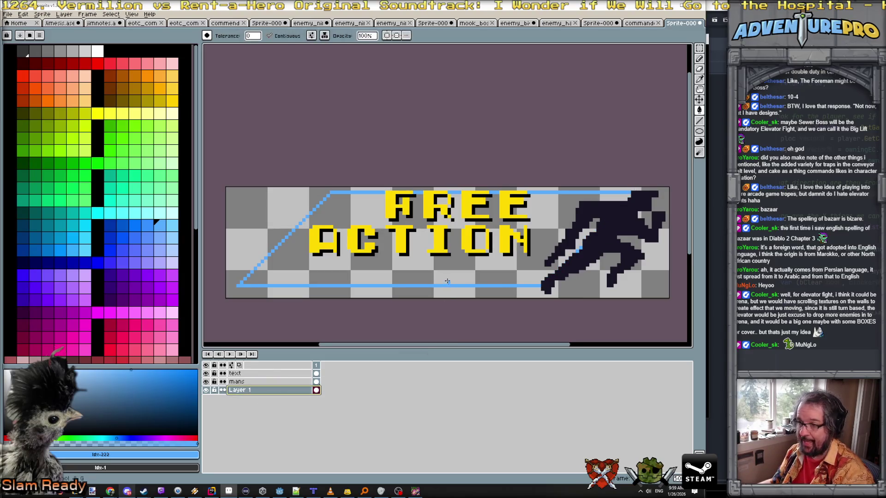
left_click(444, 275)
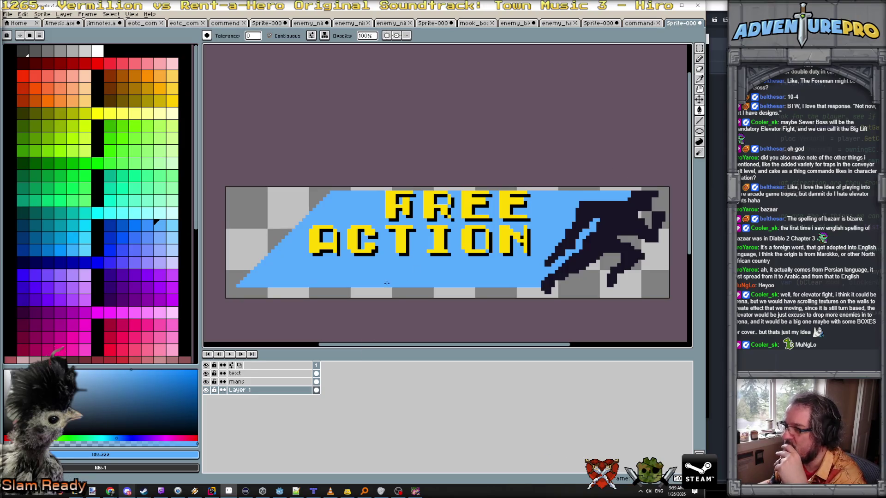
left_click(272, 373)
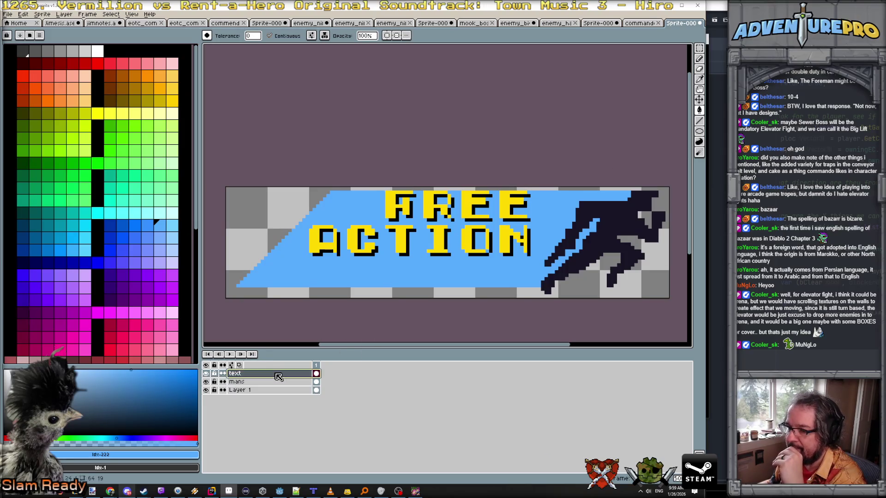
- Shift the FREE ACTION text lower on the band, then bring up the gi joe logo search
left_click(699, 102)
left_click_drag(413, 250, 414, 264)
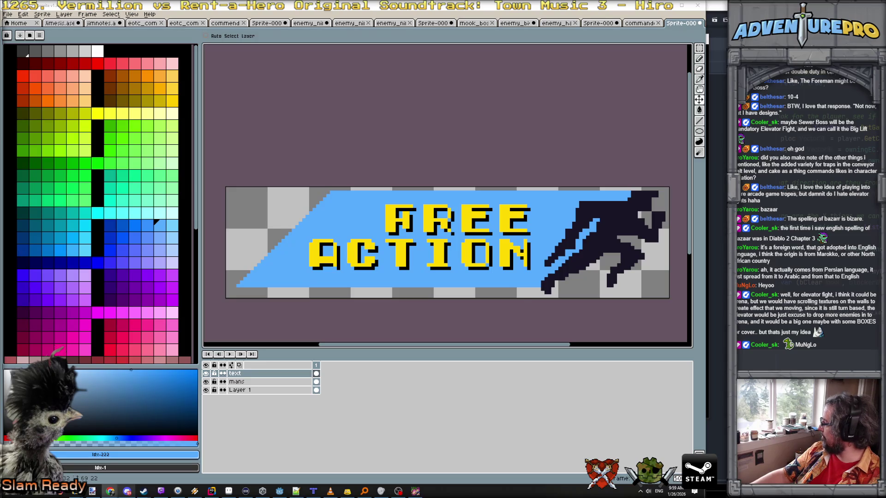
key("alt+Tab")
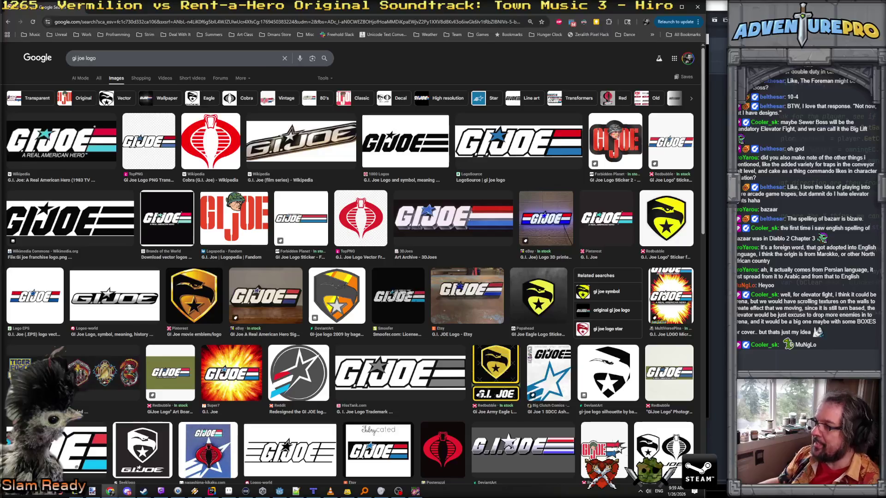
- Minimize Chrome and bring the Eye of the Commando game back to the front
left_click(666, 7)
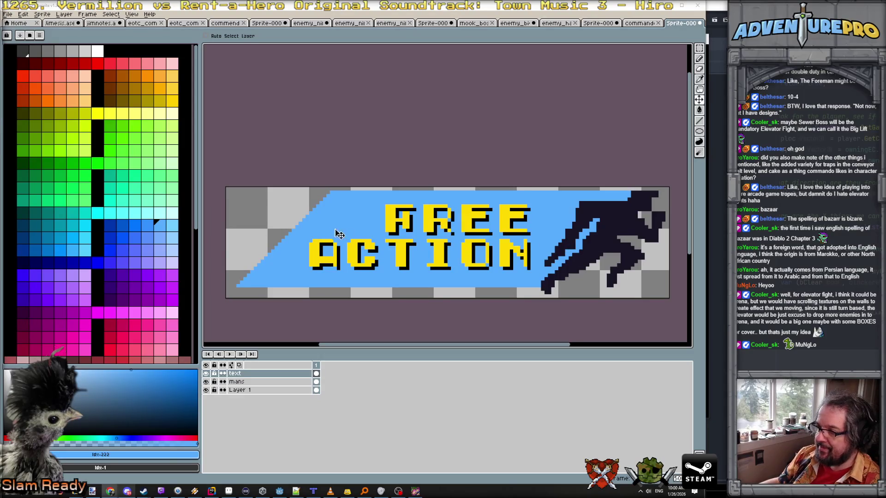
left_click(415, 492)
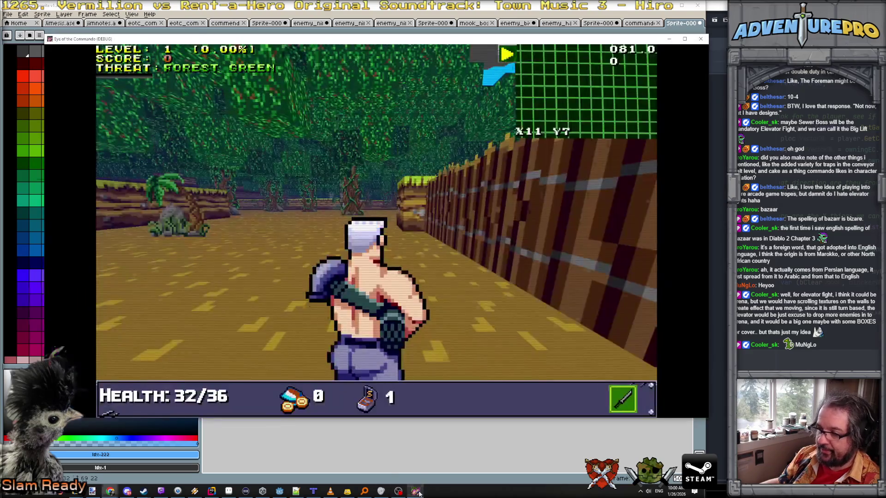
- Fire a test shot in the game, then return to Aseprite and start a new sprite
left_click(548, 292)
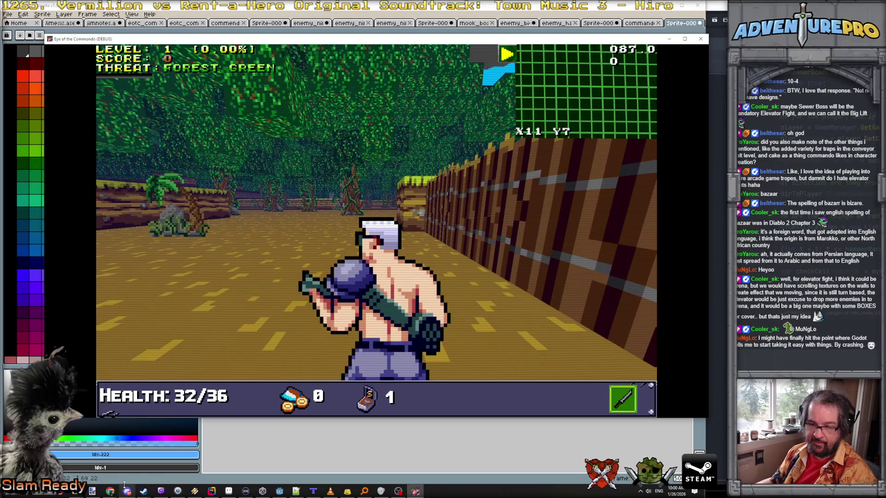
left_click(229, 491)
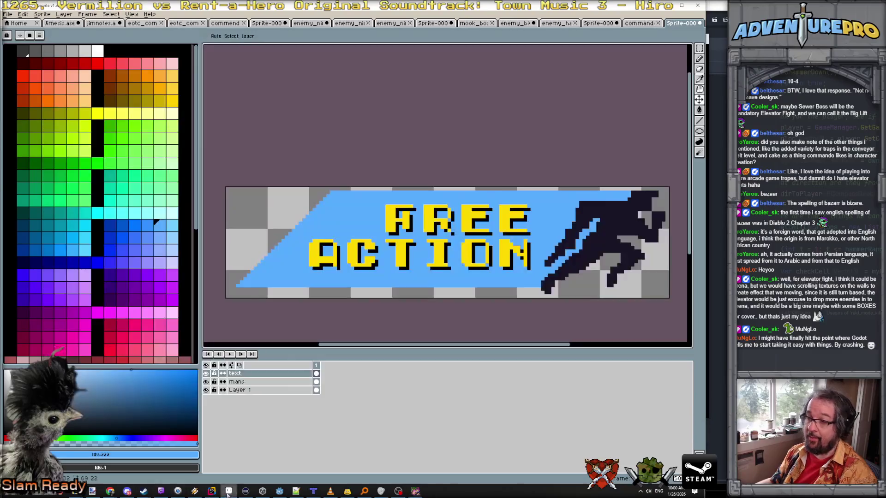
left_click(22, 14)
left_click(14, 24)
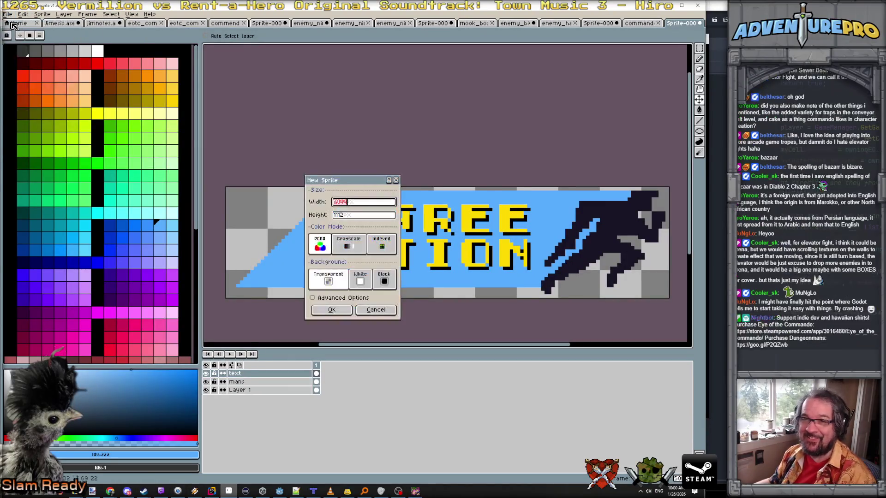
- Create the new sprite at the suggested size and paste the game screenshot into it
left_click(343, 312)
key("ctrl+v")
scroll(449, 264, "down", 2)
scroll(450, 265, "up", 2)
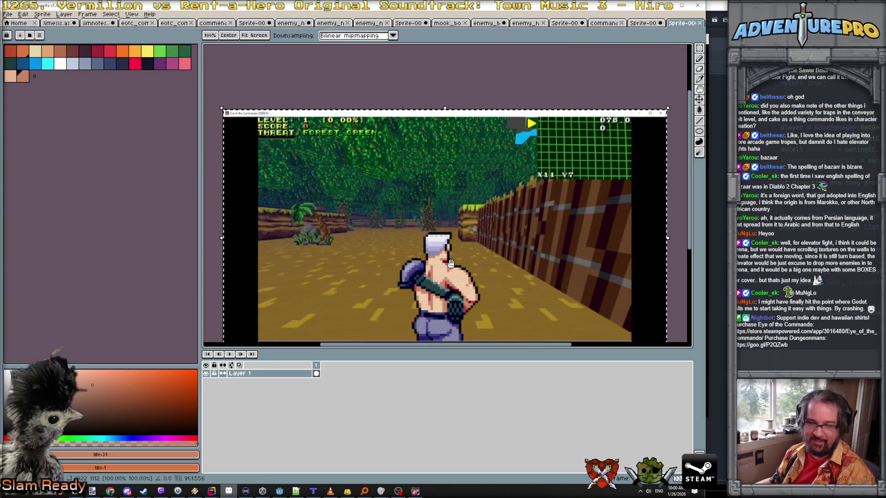
- Select the whole FREE ACTION banner and add an empty Layer 2 to the screenshot sprite
left_click(660, 20)
key("ctrl+a")
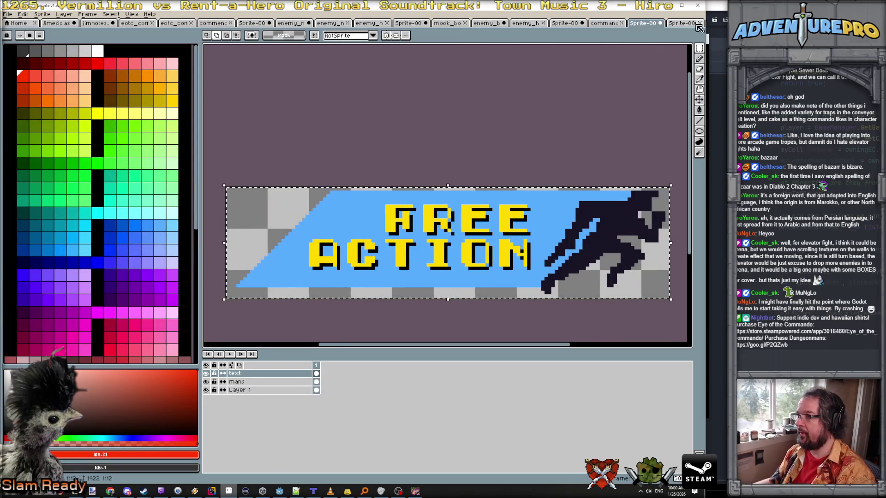
key("ctrl+Tab")
left_click(66, 15)
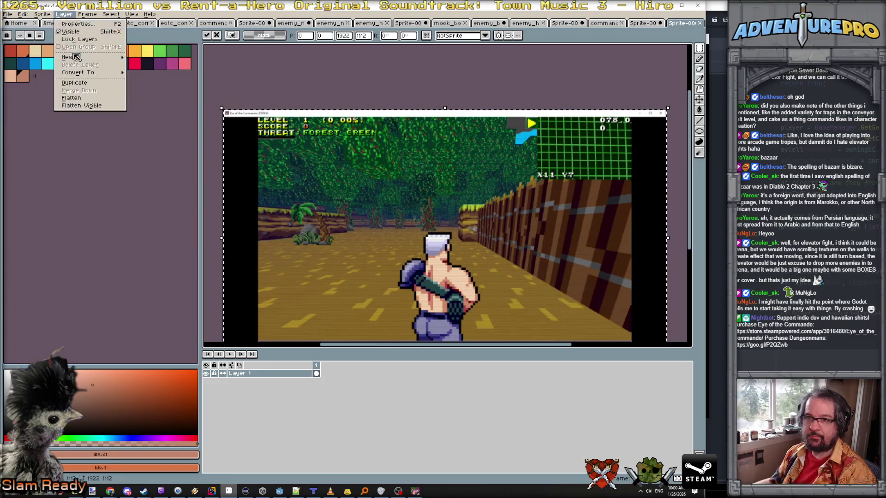
mouse_move(77, 61)
left_click(147, 60)
- Paste the banner onto the screenshot as a trial, move it around, then discard it
key("ctrl+v")
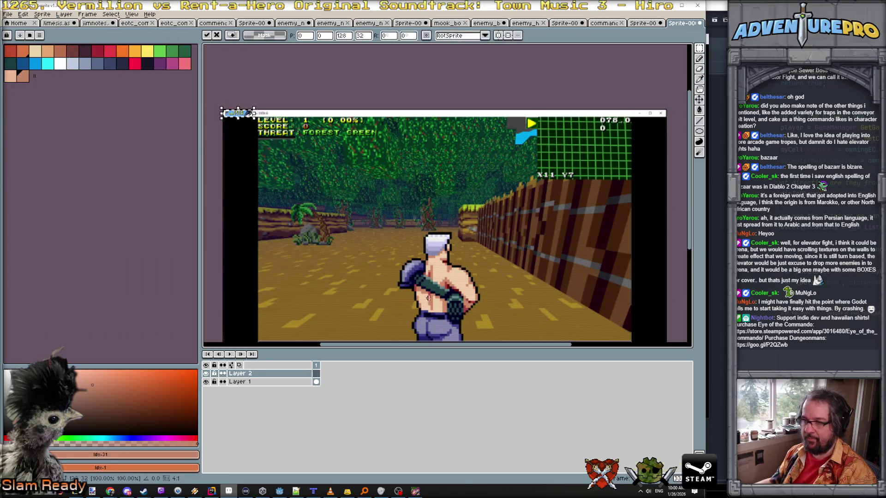
scroll(233, 113, "up", 4)
scroll(252, 121, "down", 2)
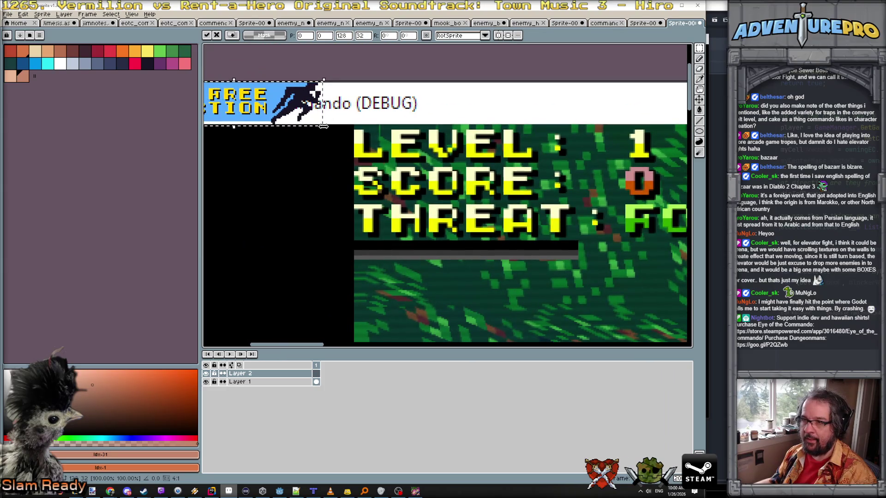
mouse_move(298, 111)
left_mouse_down()
mouse_move(478, 163)
mouse_move(483, 155)
mouse_move(660, 278)
left_mouse_up()
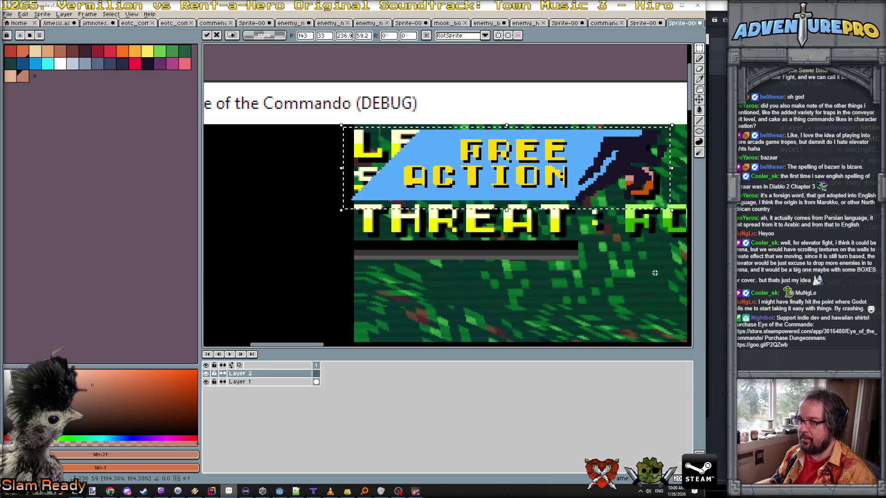
key("Escape")
scroll(511, 189, "down", 3)
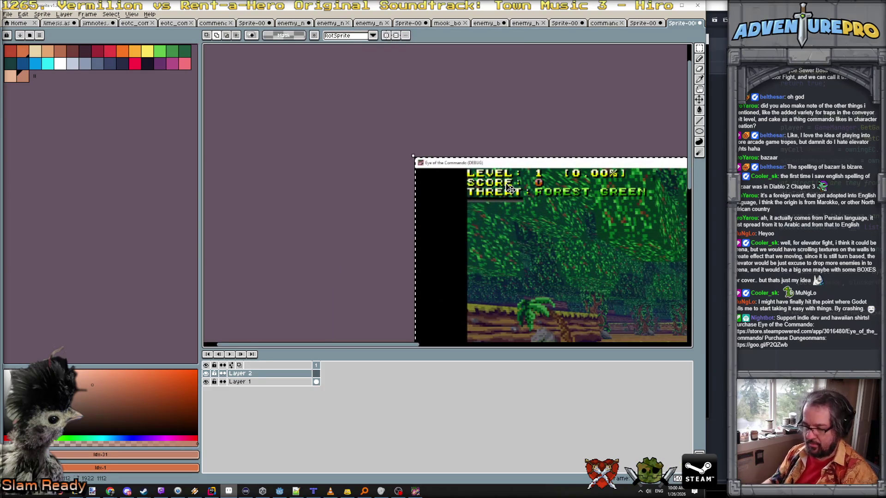
- Paste the banner again and scale it up to about 352 by 88
key("ctrl+v")
scroll(431, 159, "up", 3)
mouse_move(467, 193)
left_mouse_down()
mouse_move(519, 258)
mouse_move(587, 253)
mouse_move(536, 252)
mouse_move(535, 265)
left_mouse_up()
scroll(544, 260, "down", 1)
scroll(554, 260, "down", 1)
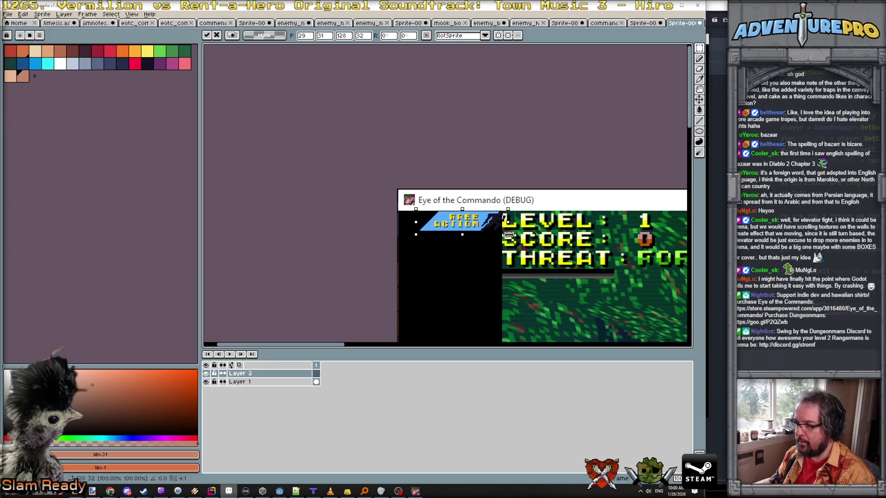
left_click_drag(513, 238, 670, 315)
left_click_drag(506, 244, 589, 233)
- Position the enlarged banner across the fighter's chest and commit the placement
mouse_move(602, 270)
left_mouse_down()
mouse_move(436, 219)
mouse_move(337, 171)
mouse_move(471, 296)
mouse_move(466, 286)
left_mouse_up()
scroll(338, 170, "down", 3)
scroll(457, 289, "up", 1)
scroll(458, 289, "up", 2)
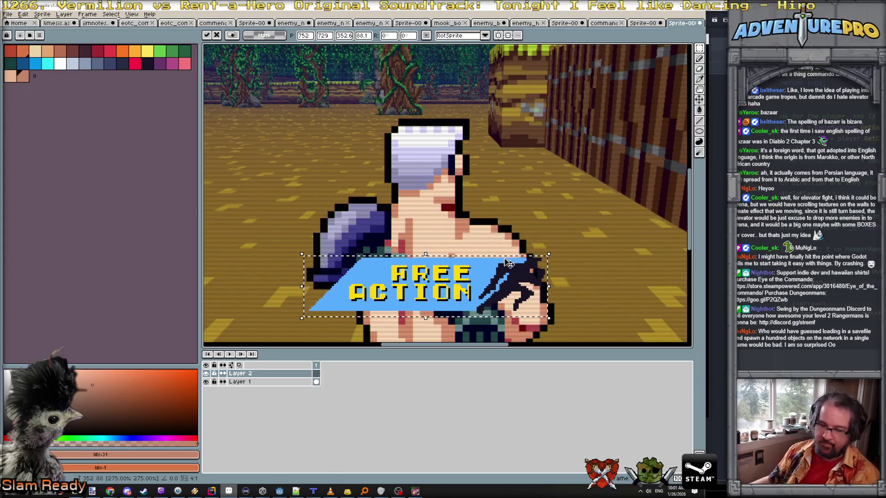
scroll(508, 263, "down", 3)
scroll(528, 177, "up", 3)
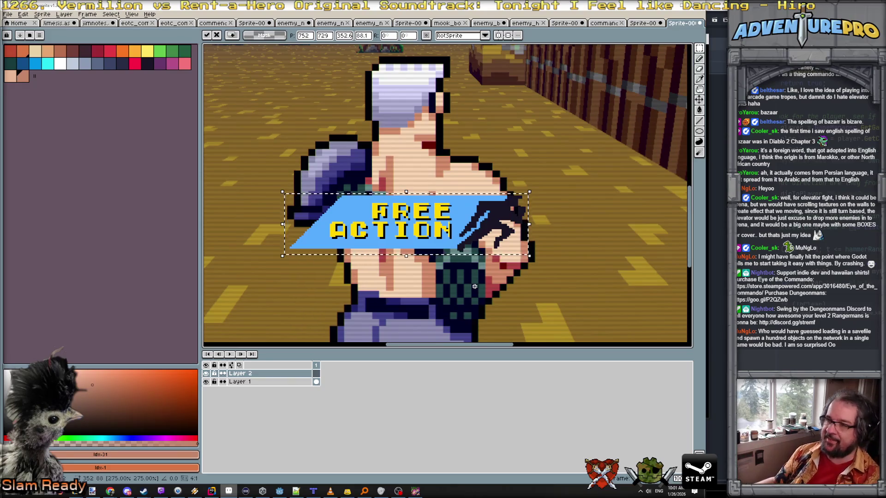
scroll(432, 219, "up", 4)
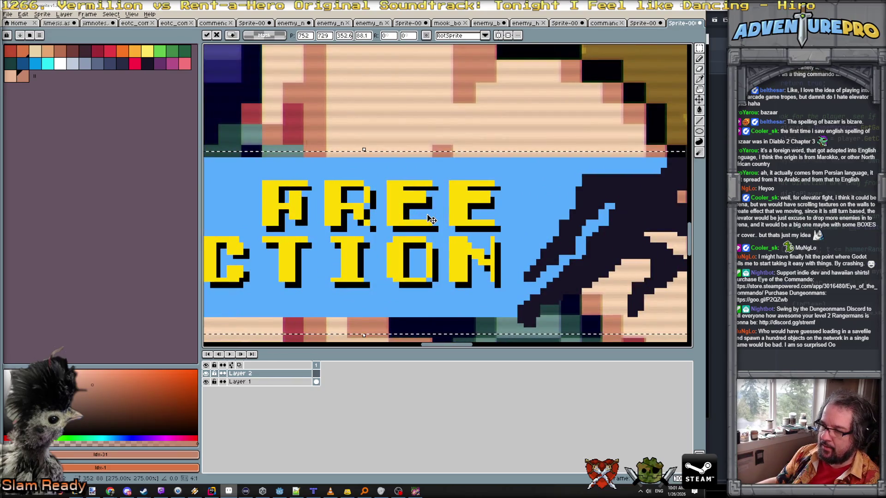
scroll(431, 219, "down", 1)
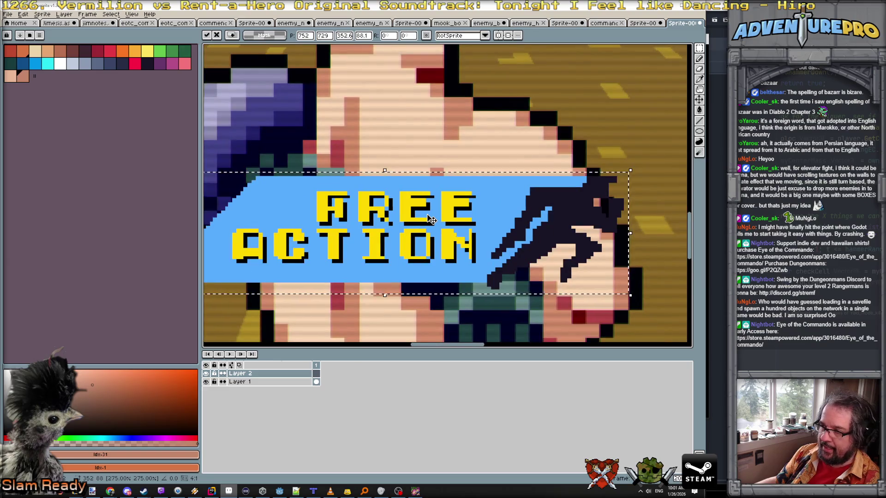
scroll(431, 219, "down", 3)
scroll(268, 62, "up", 5)
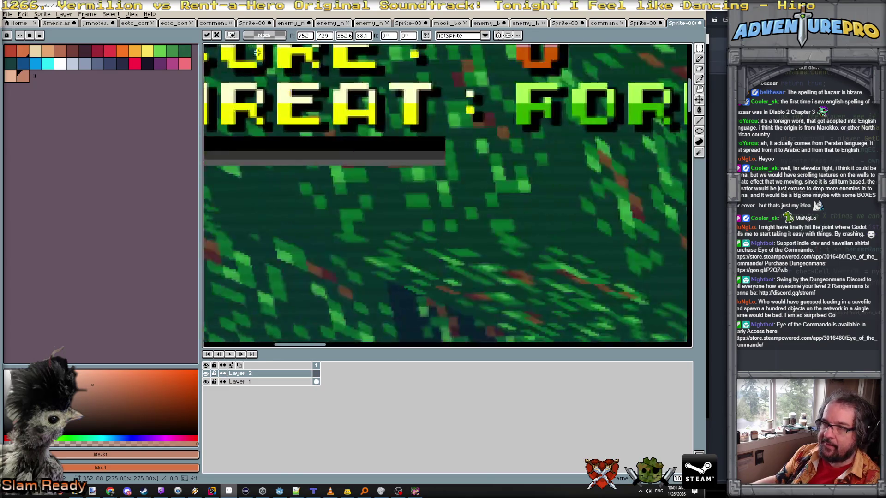
scroll(332, 161, "down", 5)
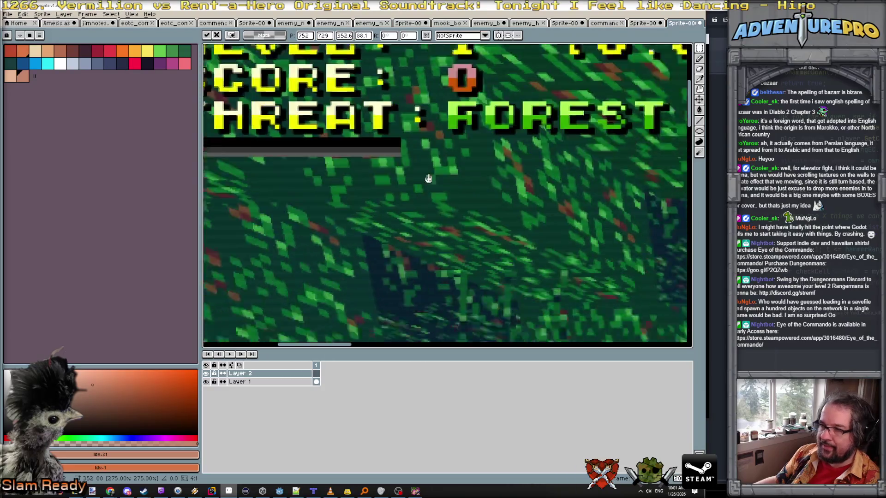
scroll(466, 203, "up", 4)
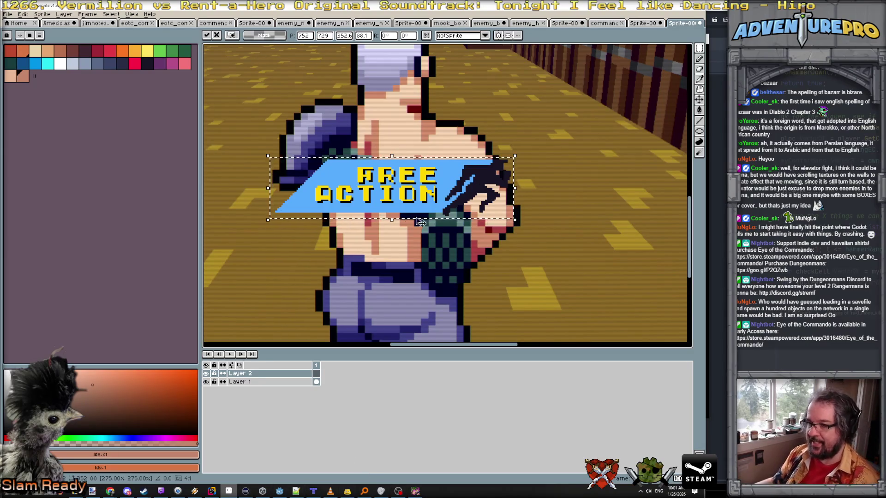
left_click(347, 331)
scroll(492, 176, "up", 3)
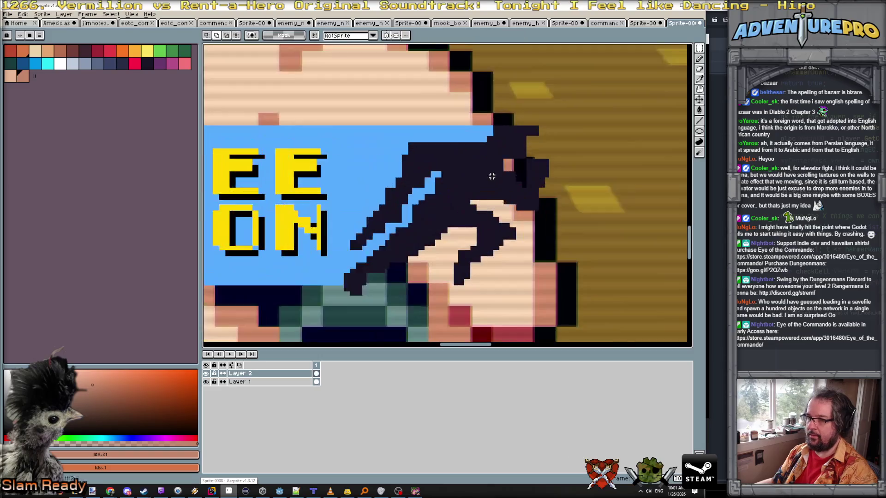
- Return to the banner sprite and choose bright yellow as the drawing colour
key("ctrl+shift+Tab")
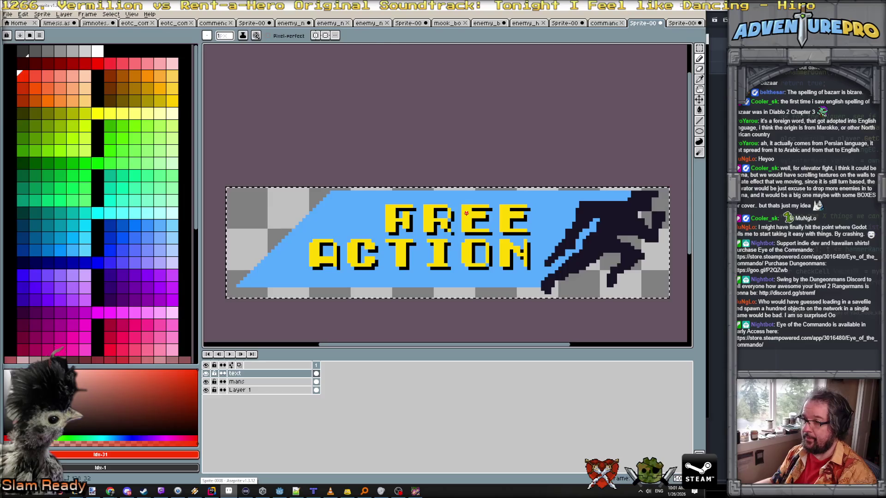
left_click(490, 221, "alt")
left_click(97, 113)
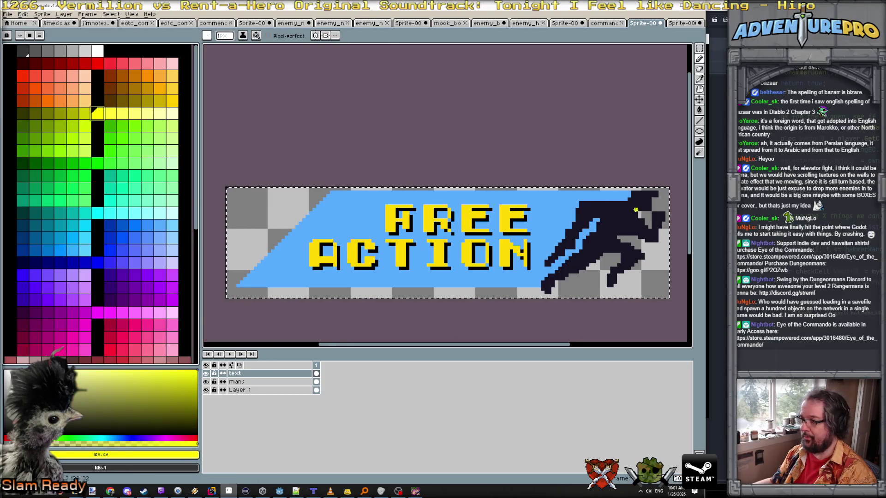
scroll(655, 198, "up", 1)
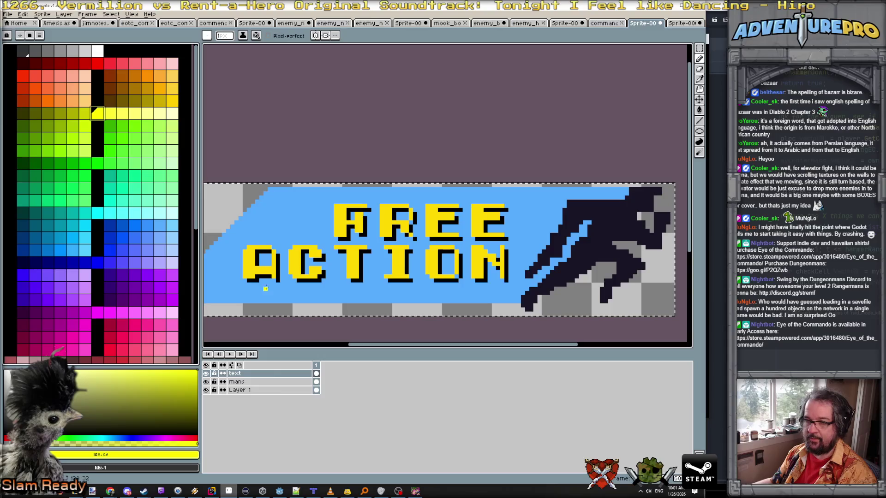
- Add a new layer named mansglow above the mans layer
left_click(261, 382)
left_click(64, 14)
mouse_move(84, 57)
left_click(146, 59)
double_click(267, 385)
type("mansglow")
key("Return")
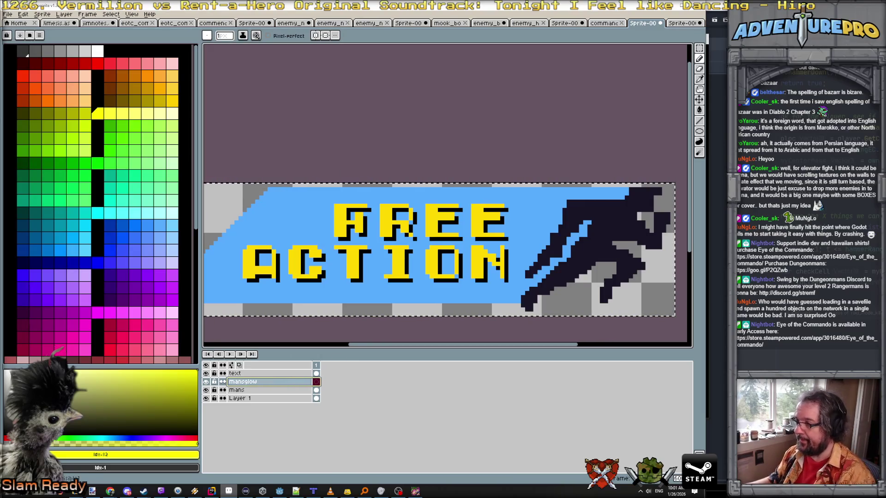
- Pencil yellow glow pixels along the running figure's right edge on mansglow
left_click(659, 191)
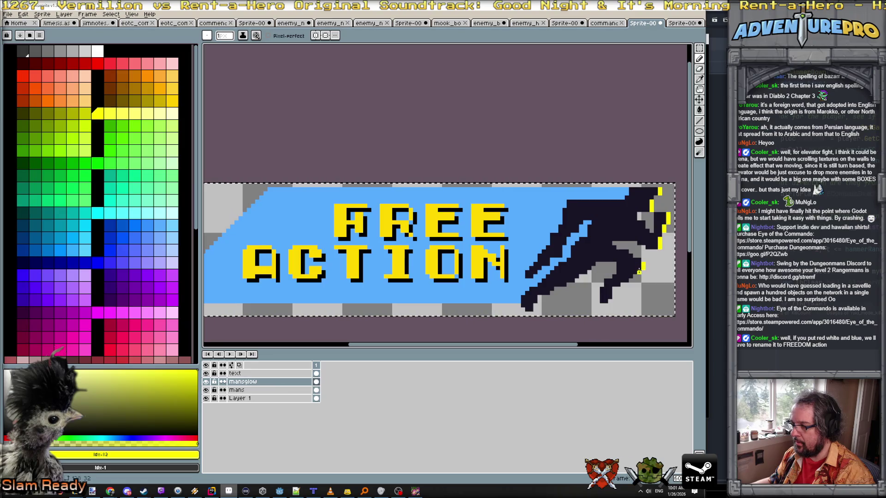
left_click(625, 280)
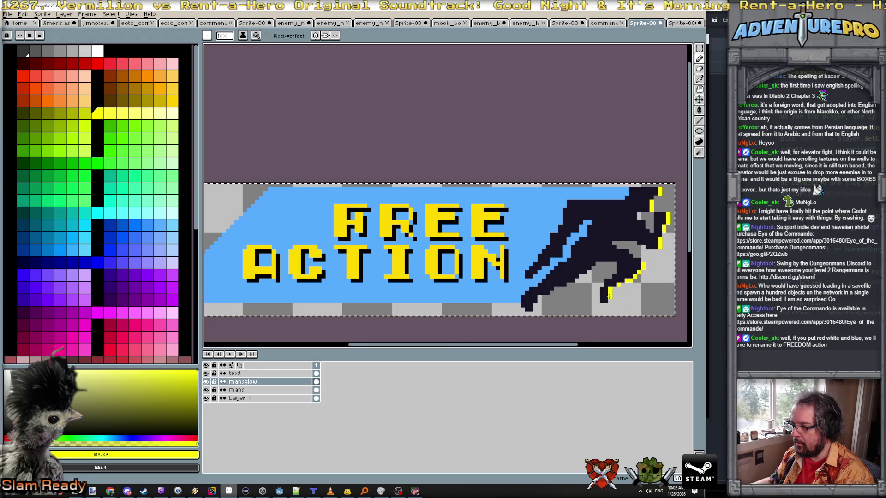
scroll(605, 300, "down", 2)
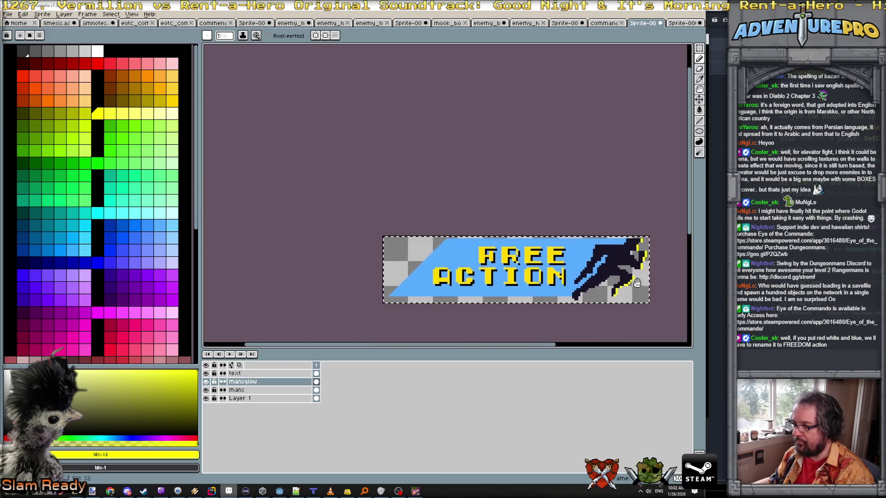
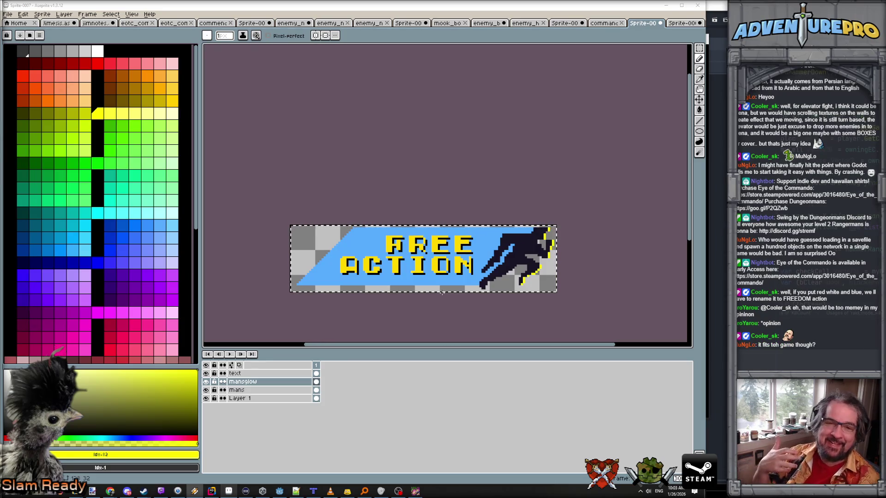
- Draw a yellow glow line along the running figure's lower-left edge on the manglow layer
scroll(477, 271, "up", 2)
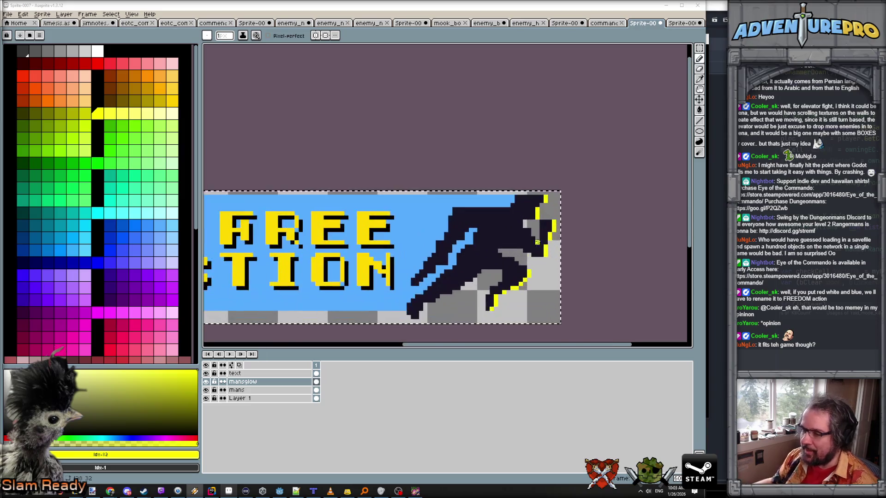
scroll(477, 272, "up", 2)
left_click_drag(477, 271, 395, 331)
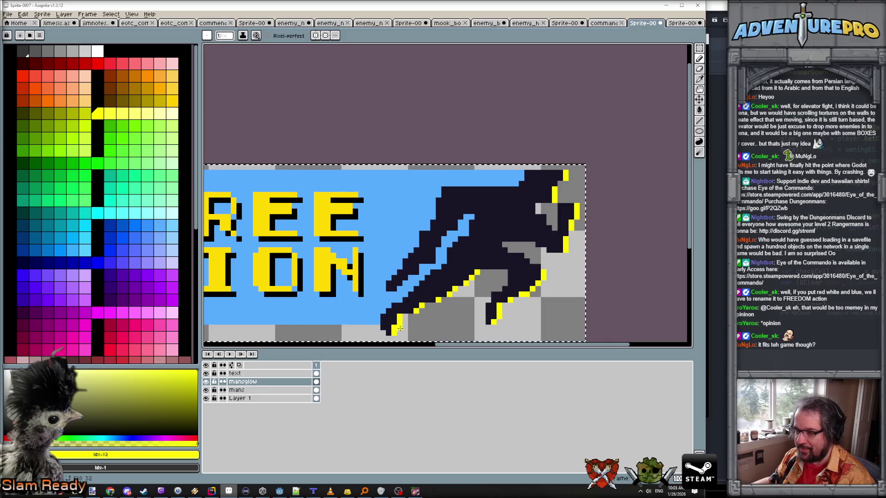
scroll(450, 303, "down", 1)
scroll(452, 303, "down", 1)
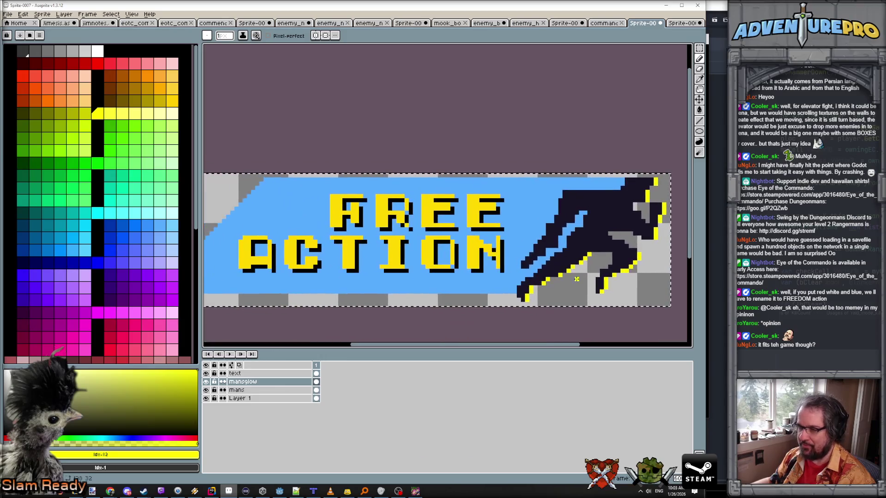
scroll(453, 302, "down", 4)
scroll(575, 281, "up", 1)
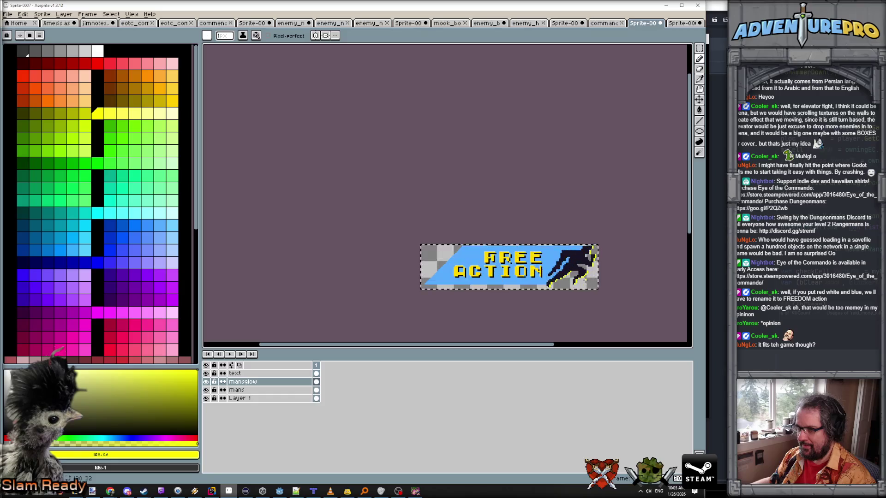
scroll(586, 275, "up", 2)
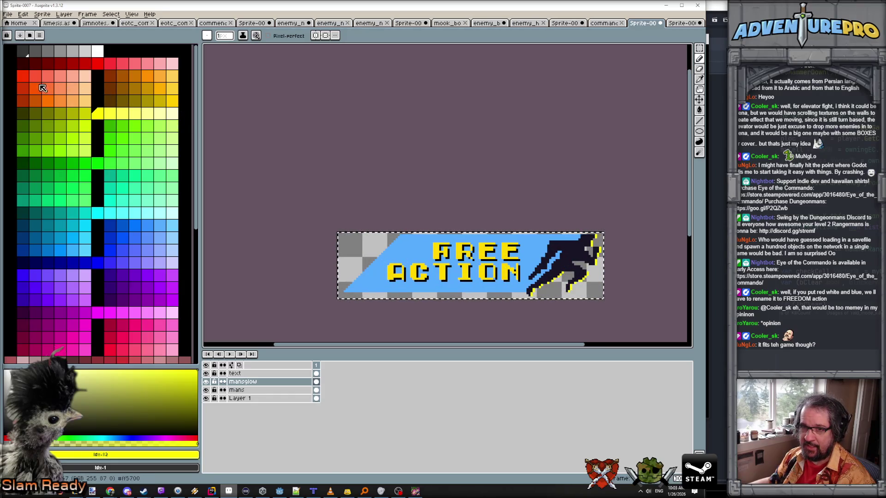
- Choose orange from the palette as the drawing colour
left_click(148, 77)
scroll(602, 265, "up", 1)
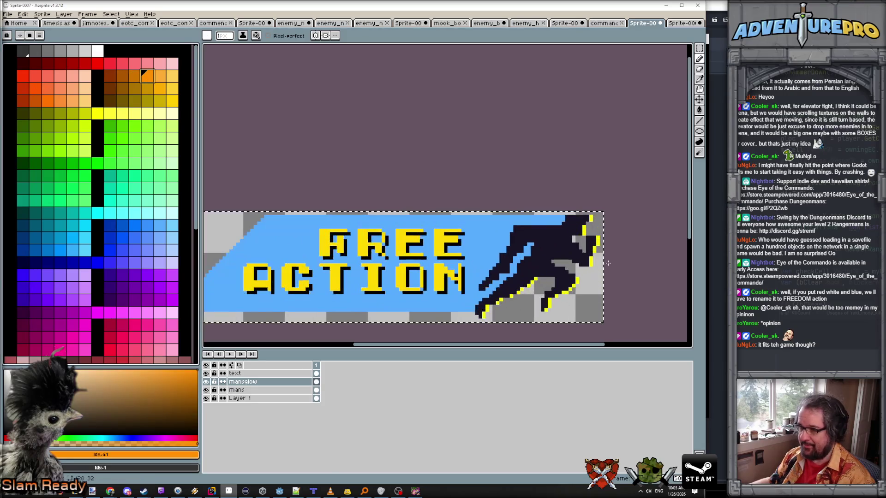
left_click_drag(574, 293, 557, 274)
scroll(553, 239, "up", 1)
scroll(546, 209, "down", 3)
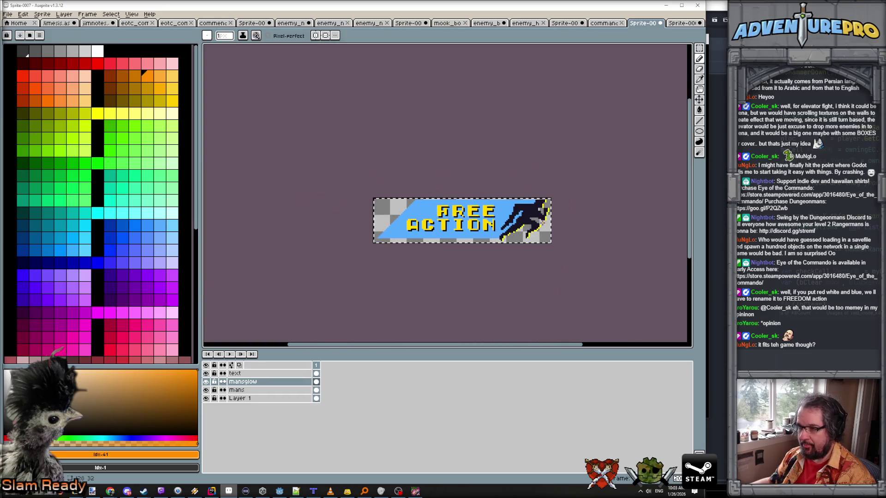
scroll(542, 222, "up", 1)
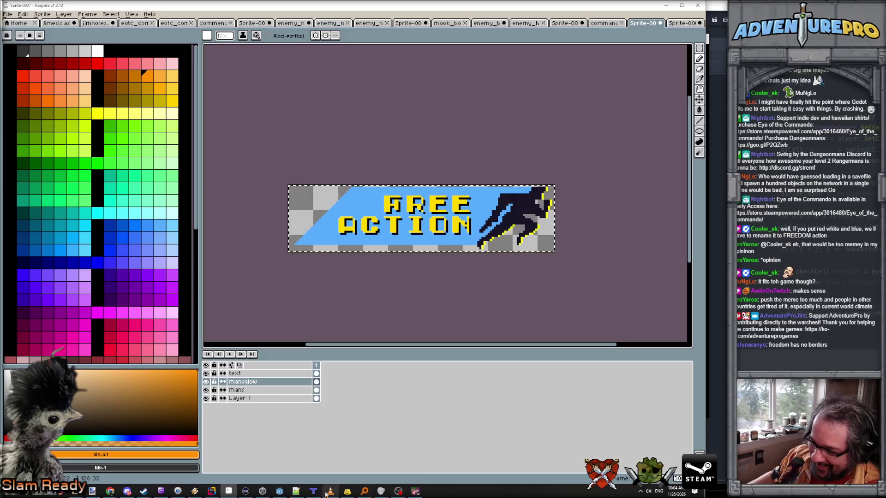
left_click(295, 491)
- Type the motto "Freedom Has No Borders" in quotation marks
type("Freedom Has No Borders")
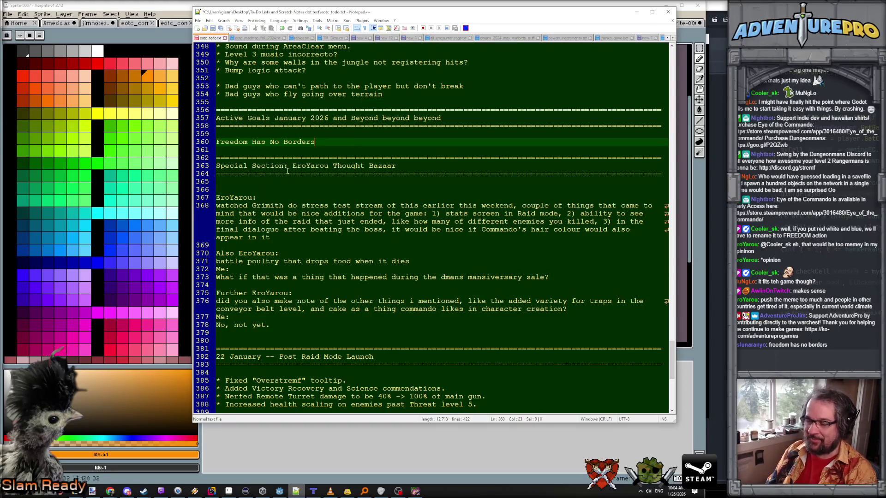
key("Return")
key("Up")
type("\"")
key("Down")
key("Left")
- Add the heading line 'STREMF's official motto' above the motto
key("Home")
key("Return")
key("Up")
type("STREMF's official motto")
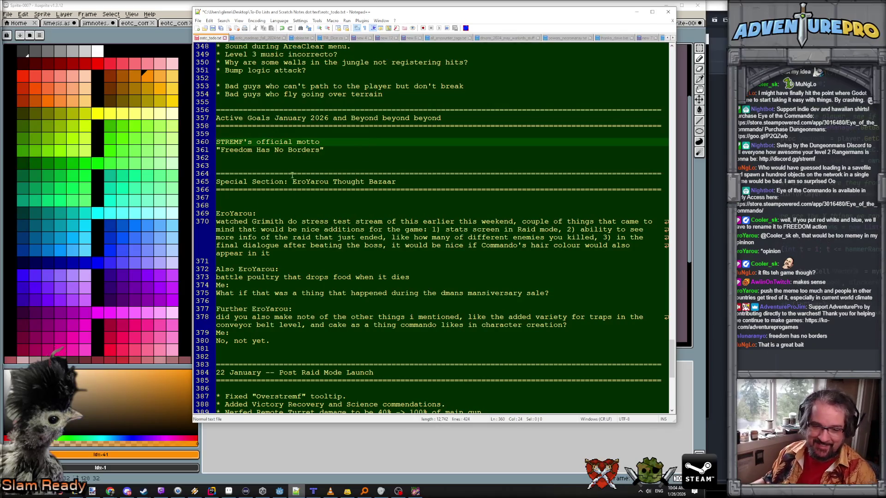
- Save the to-do file with Ctrl+S and minimize Notepad++
left_click(352, 153)
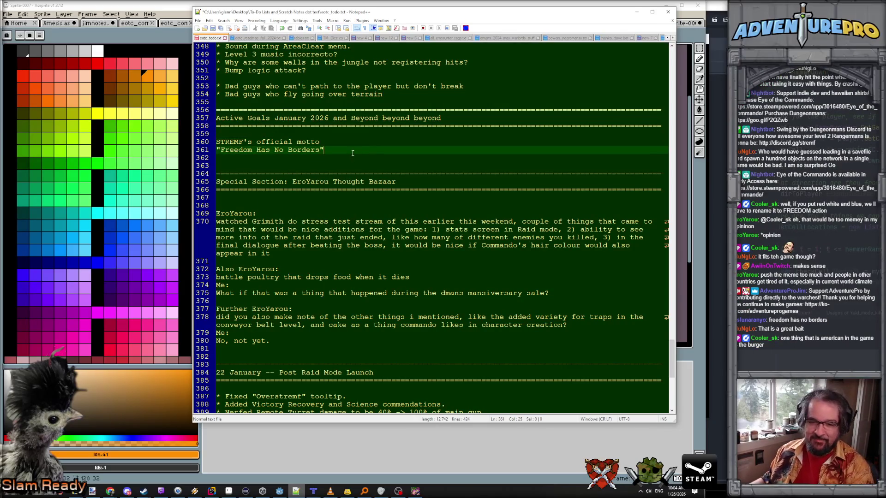
key("ctrl+s")
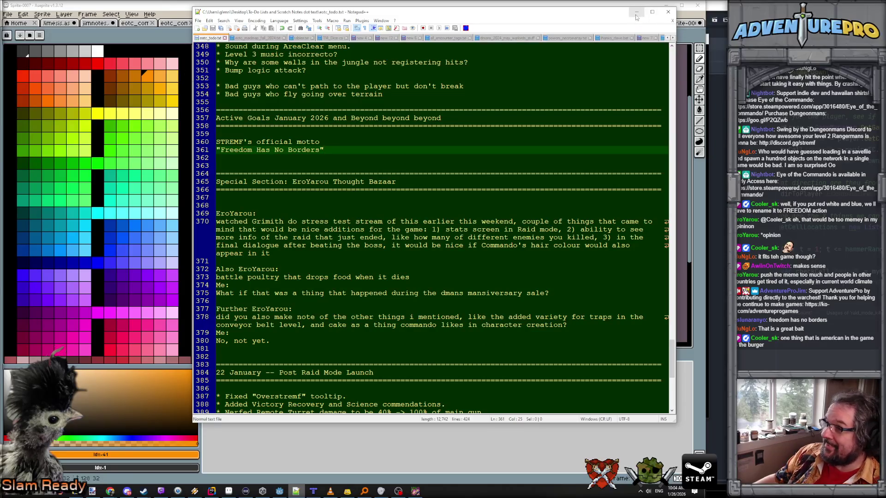
left_click(635, 17)
- Zoom and pan the canvas to frame the FREE ACTION banner and glowing runner
scroll(487, 233, "up", 1)
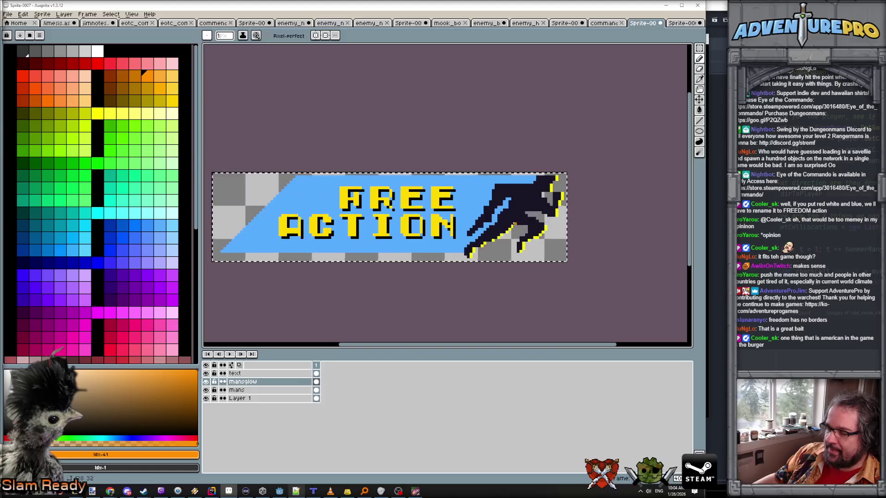
left_click_drag(486, 233, 552, 235)
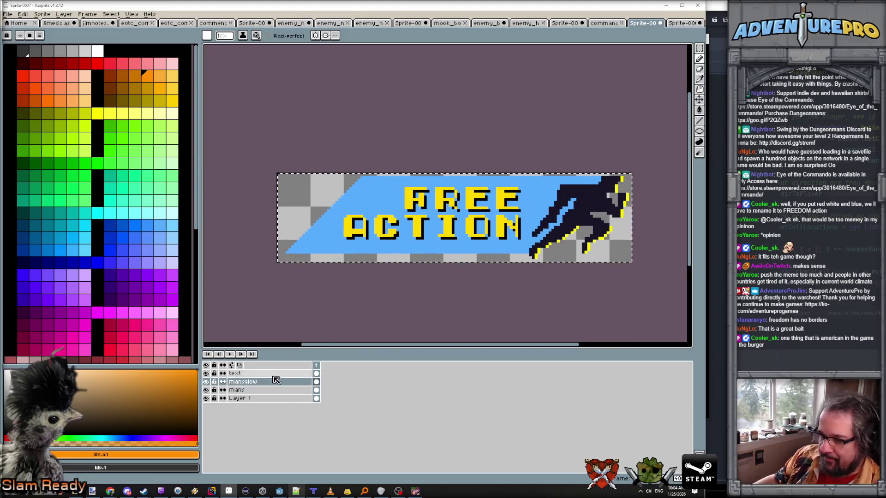
scroll(614, 216, "up", 1)
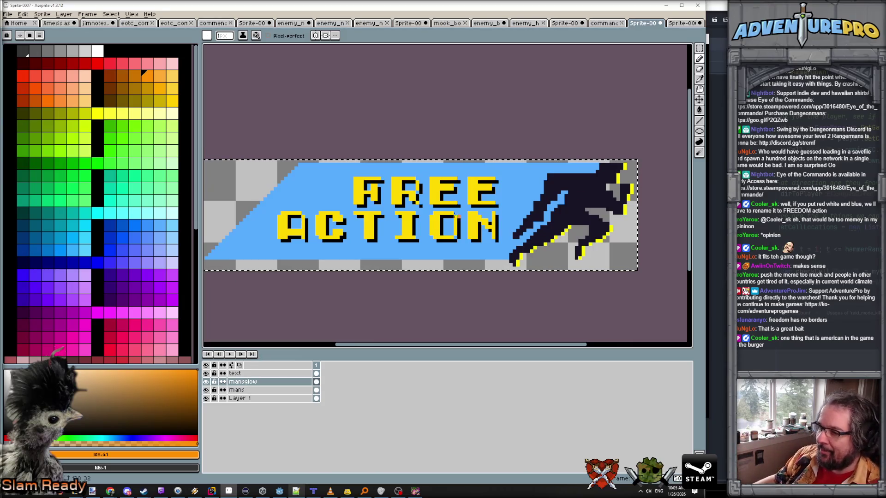
scroll(396, 206, "down", 4)
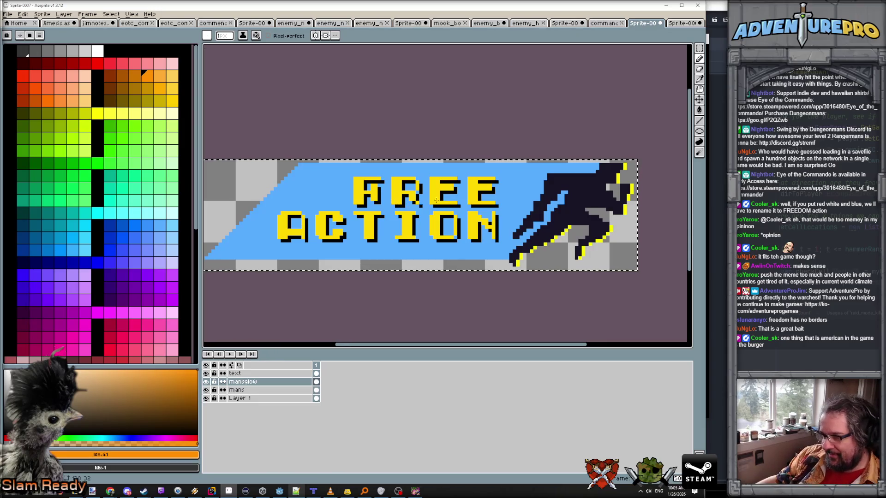
scroll(461, 206, "up", 2)
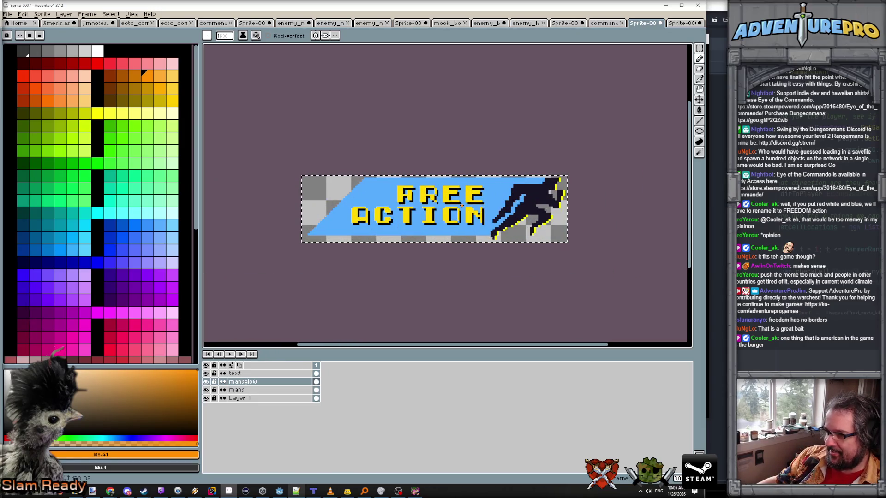
scroll(461, 205, "up", 1)
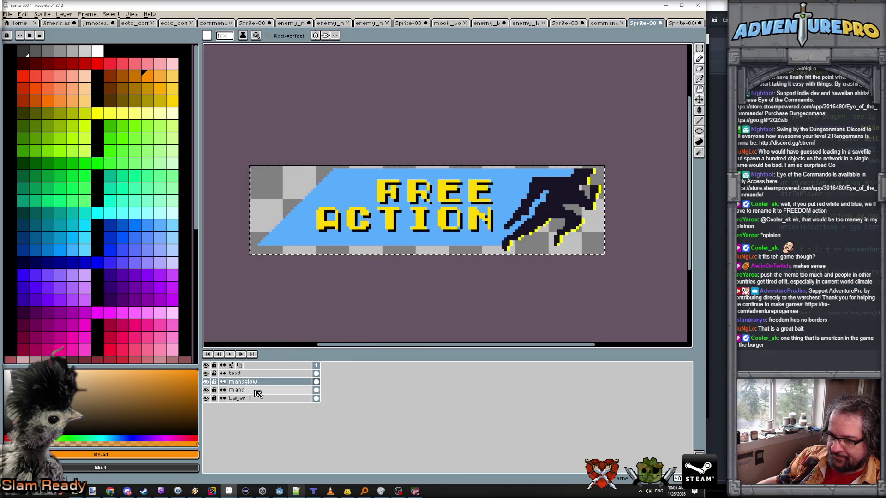
- Rename the bottom layer, Layer 1, to 'blue dash og'
left_click(240, 398)
left_click(205, 398)
left_click(206, 398)
double_click(250, 399)
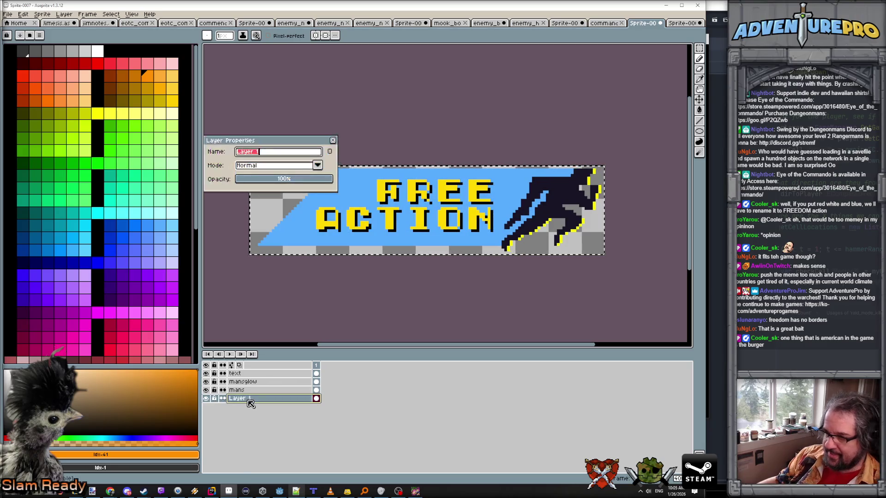
type("blue dash")
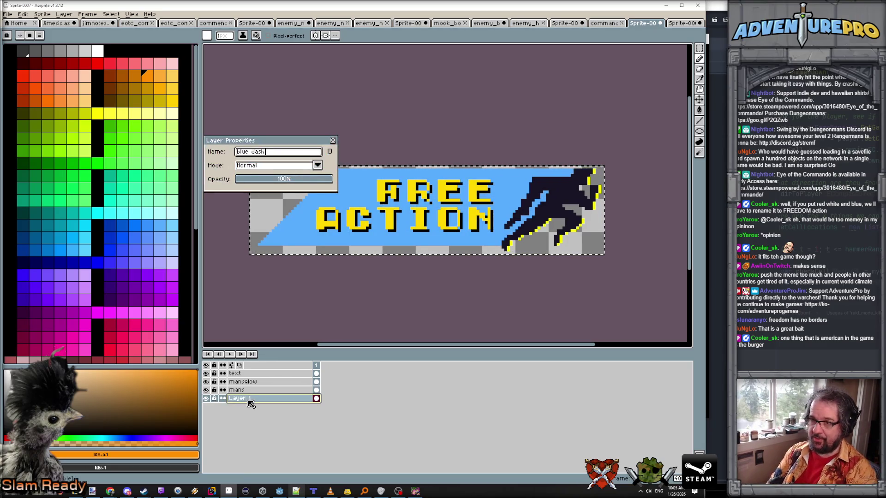
key("Return")
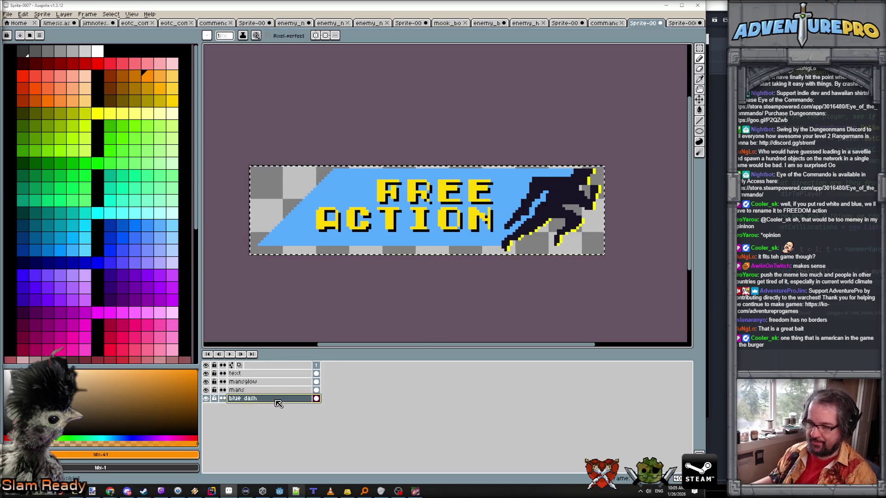
double_click(277, 399)
key("End")
type("og")
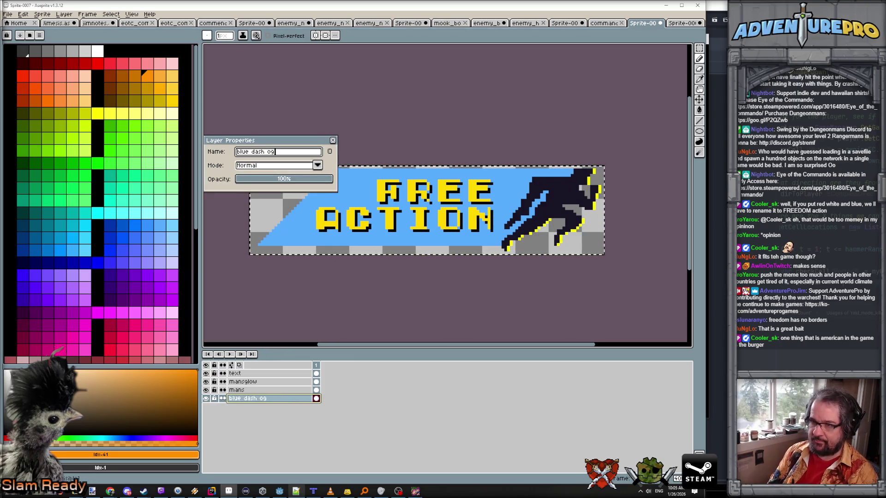
key("Return")
- Duplicate it, rename the copy 'blue dash', and hide the original 'blue dash og'
right_click(277, 403)
left_click(293, 441)
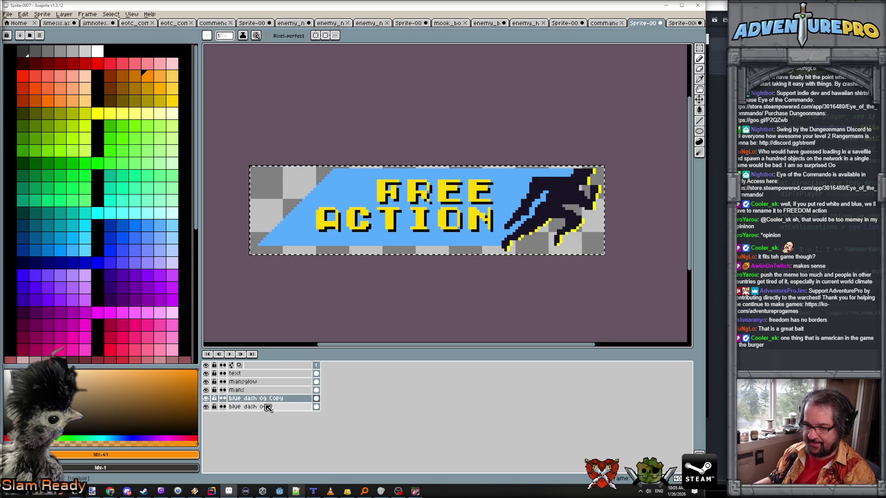
double_click(277, 398)
left_click_drag(265, 152, 306, 153)
key("BackSpace")
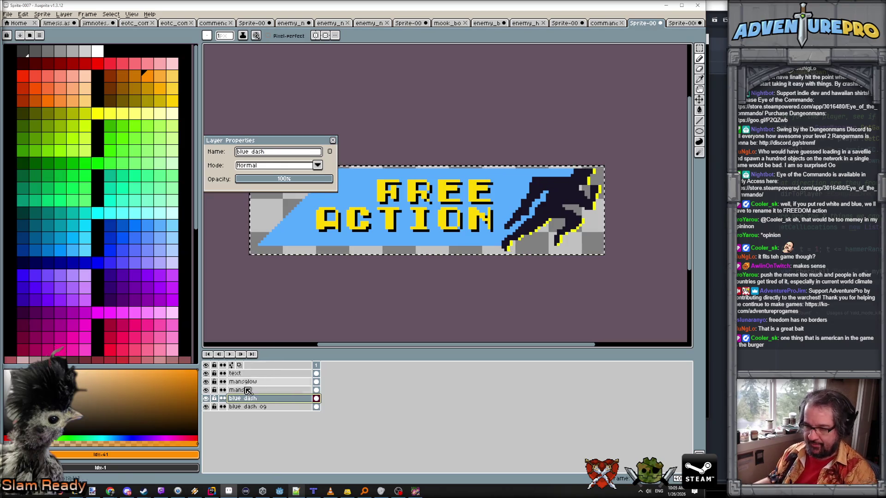
left_click(205, 406)
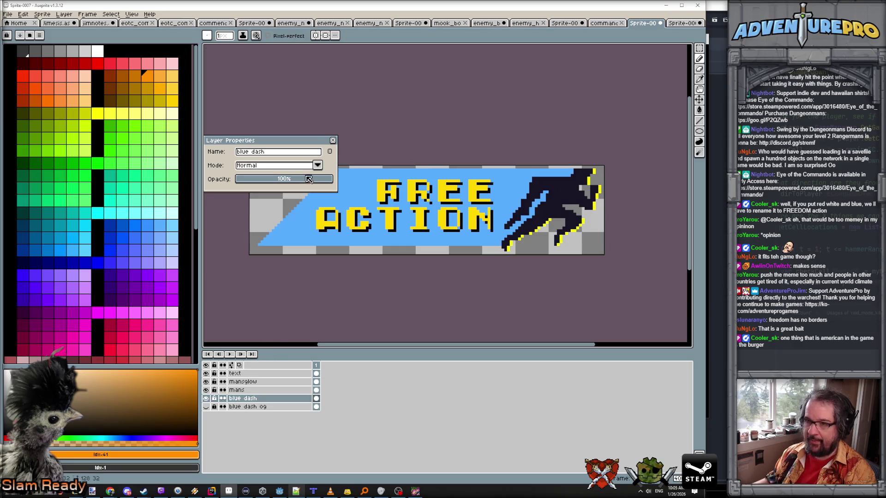
left_click_drag(315, 139, 392, 64)
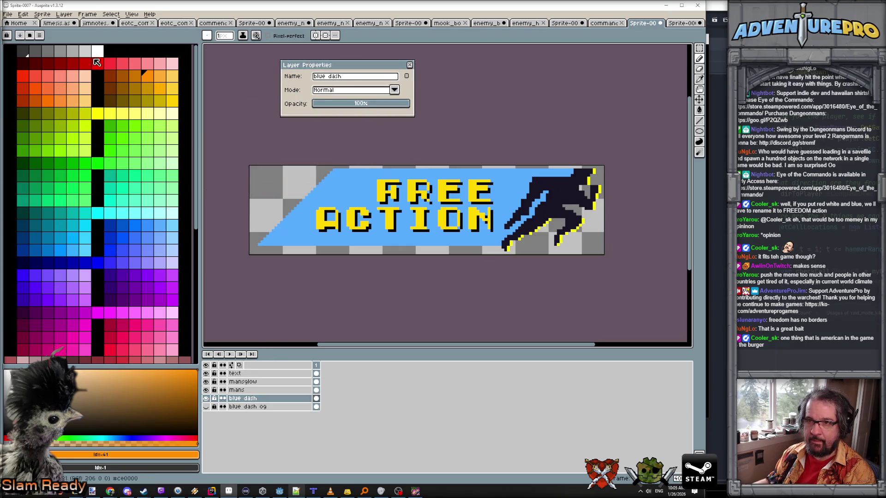
- Draw two parallel black diagonal lines across the blue dash's left end
left_click(109, 50)
scroll(324, 167, "up", 1)
mouse_move(370, 172)
left_mouse_down()
mouse_move(263, 295)
mouse_move(272, 290)
mouse_move(259, 284)
left_mouse_up()
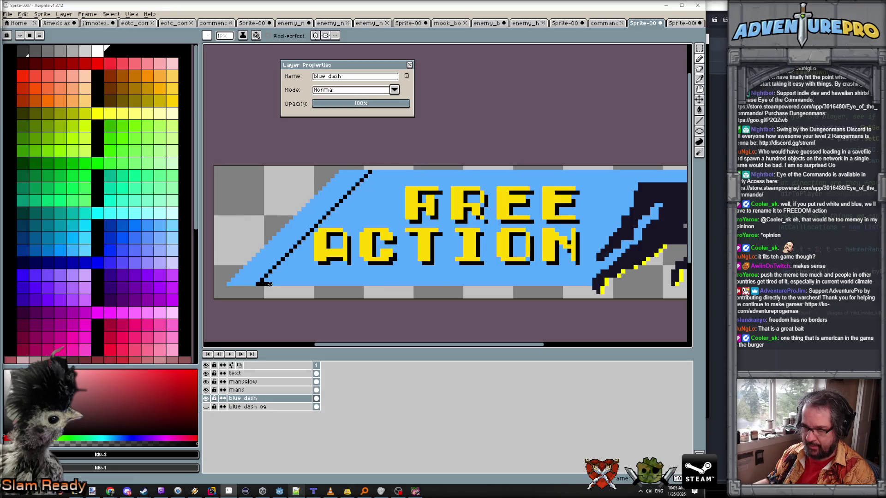
mouse_move(275, 283)
left_mouse_down()
mouse_move(386, 172)
mouse_move(374, 170)
left_mouse_up()
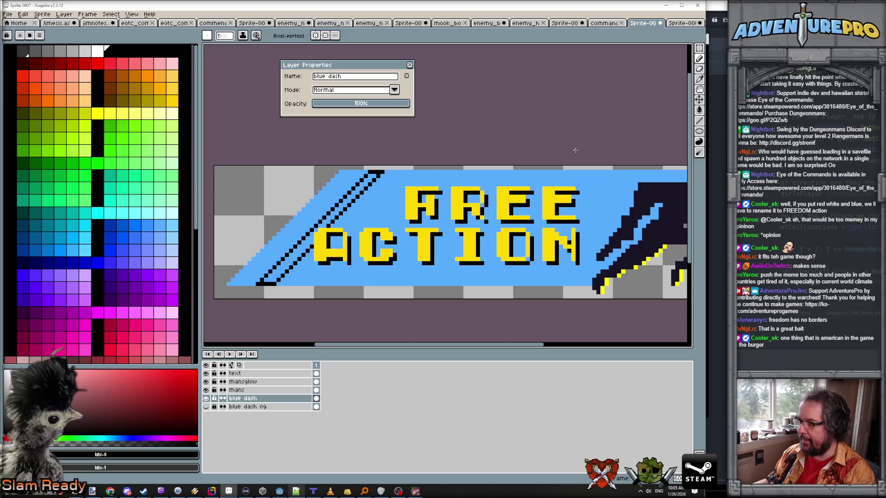
- Fill the gap between the lines with black, then try moving the stripe and undo
key("g")
left_click(335, 210)
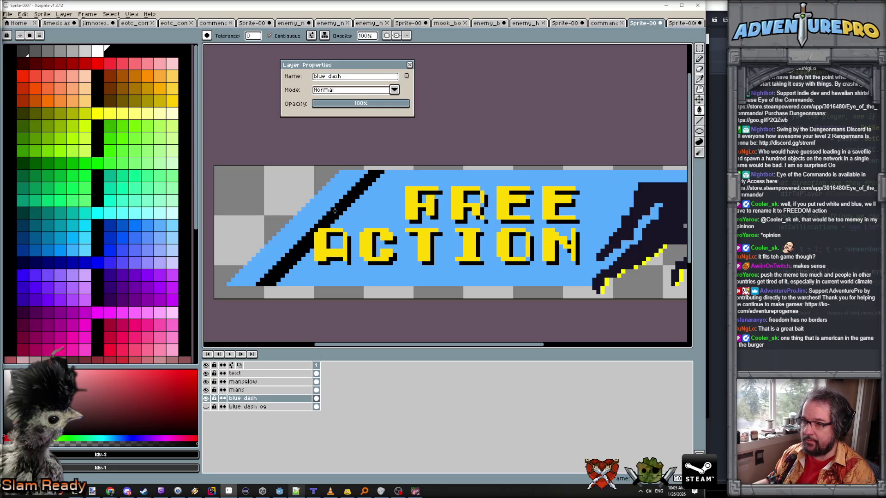
left_click(699, 99)
left_click_drag(359, 199, 347, 199)
key("ctrl+z")
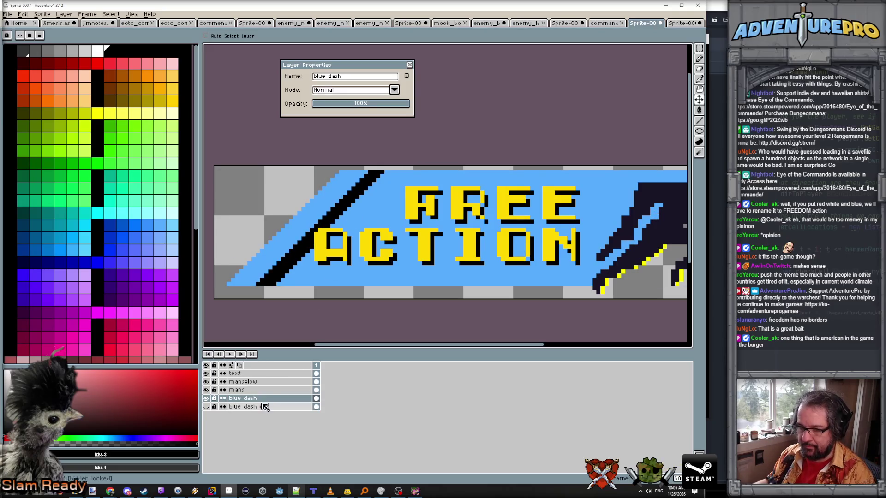
- Magic-wand select the black stripe and shift it slightly left
left_click(699, 48)
left_click(341, 211)
left_click(331, 216)
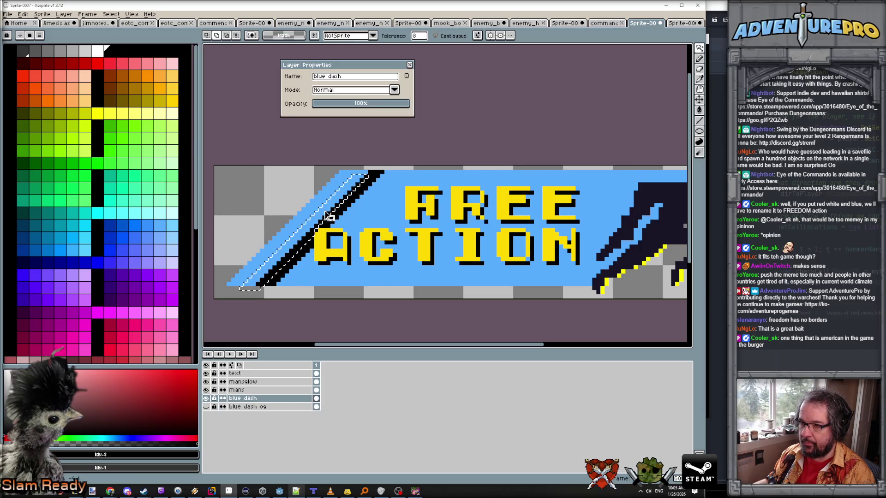
left_click(334, 213)
mouse_move(690, 51)
left_click(647, 48)
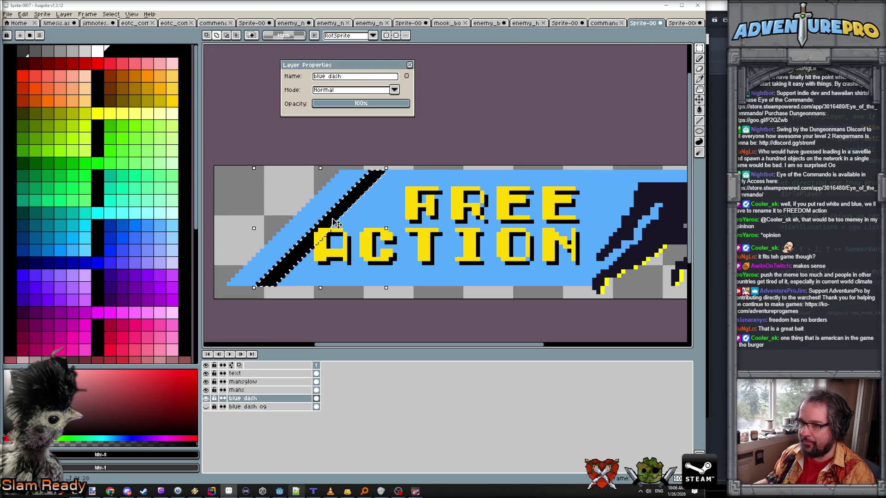
left_click_drag(330, 225, 315, 225)
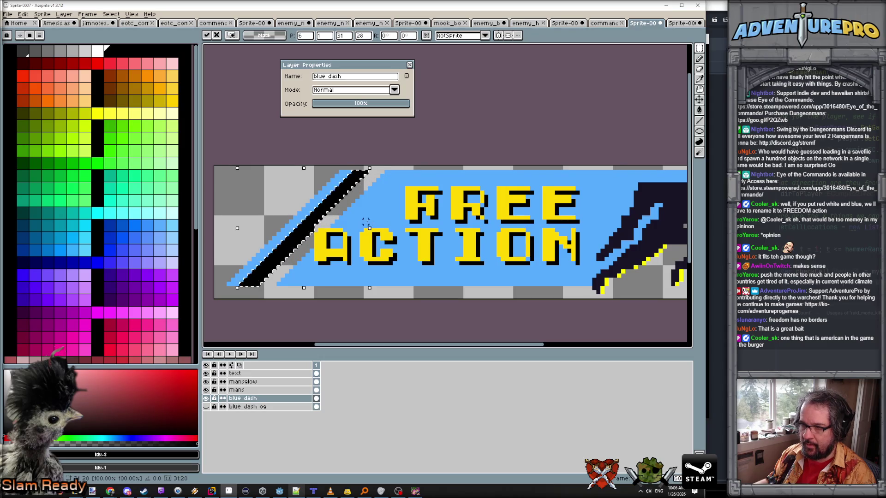
scroll(318, 227, "up", 1)
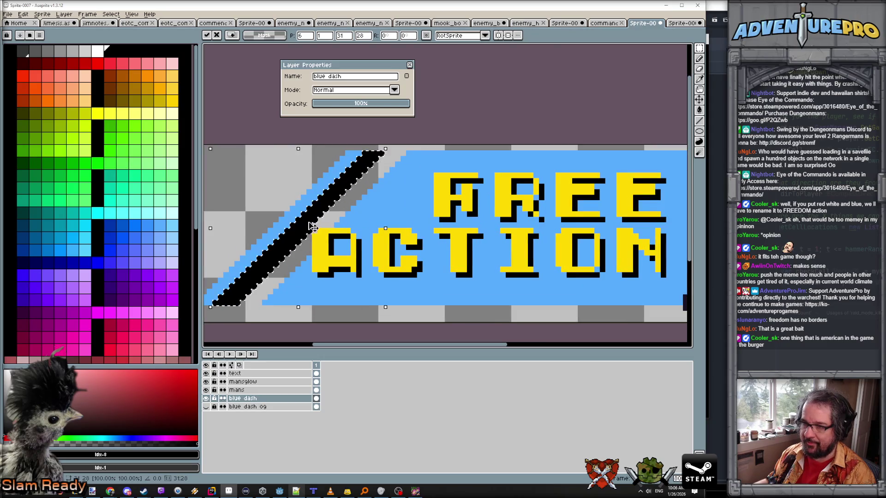
key("Return")
- Extend the black stripe up to the banner's top edge with the Pencil
scroll(329, 217, "up", 1)
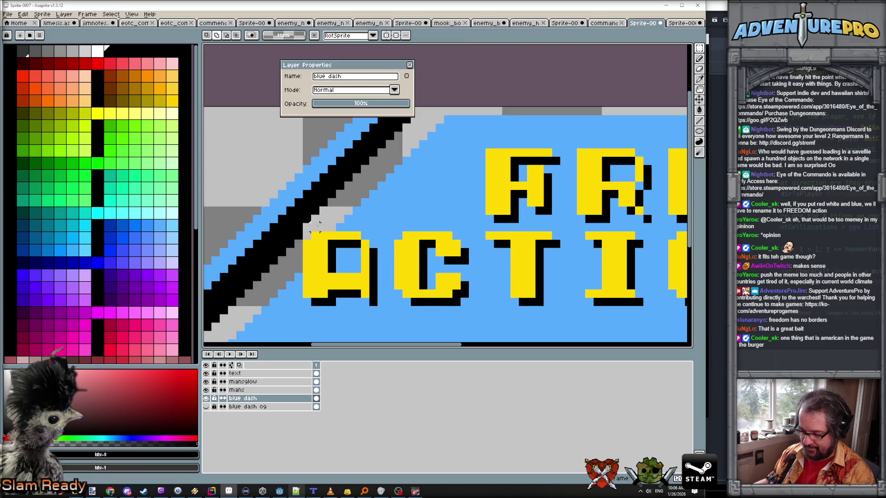
key("b")
left_click(300, 234, "alt")
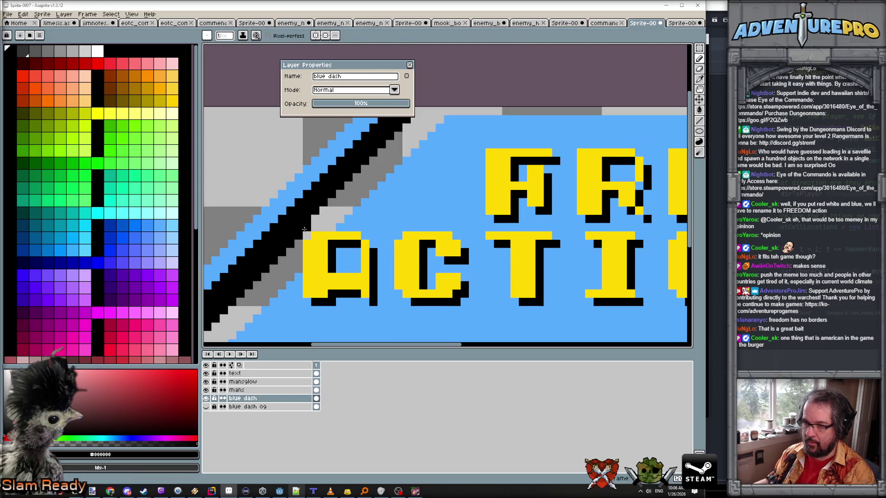
left_click_drag(305, 226, 415, 119)
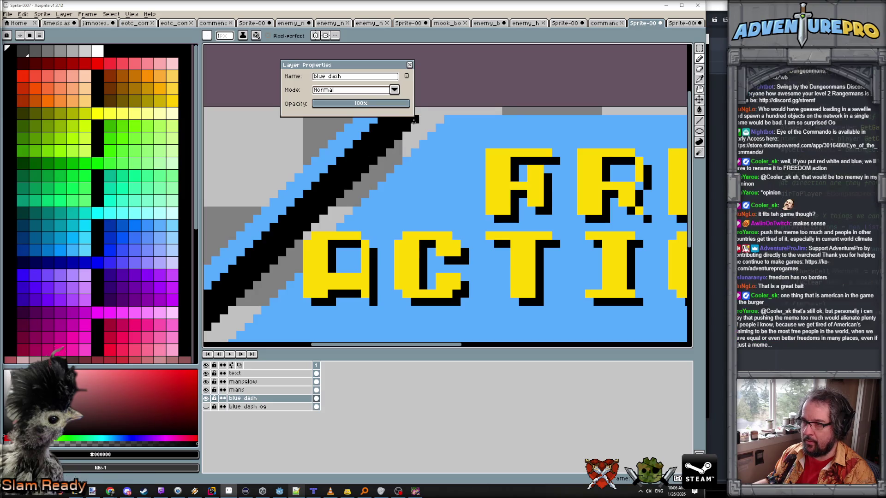
scroll(413, 138, "down", 2)
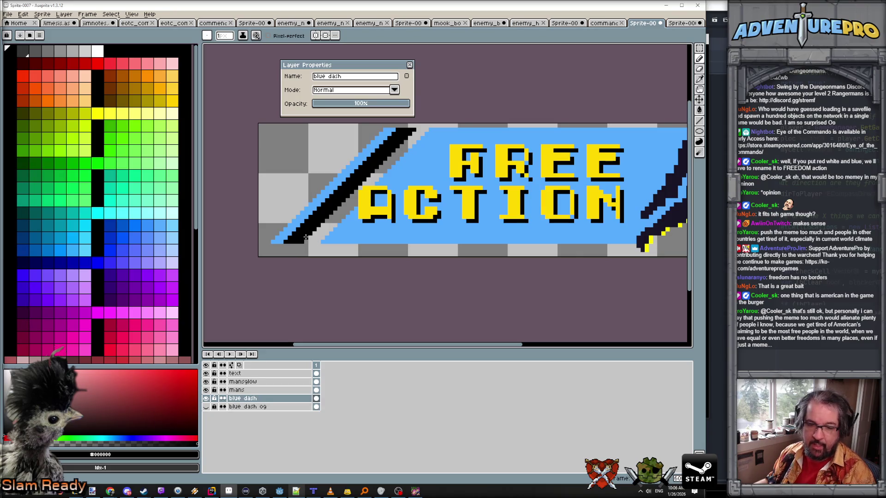
- Repaint the pixels and grey band beside the stripe in the banner's light blue
left_click(291, 237, "alt")
scroll(296, 237, "up", 2)
left_click_drag(309, 240, 327, 240)
scroll(547, 69, "down", 2)
left_click_drag(544, 44, 499, 121)
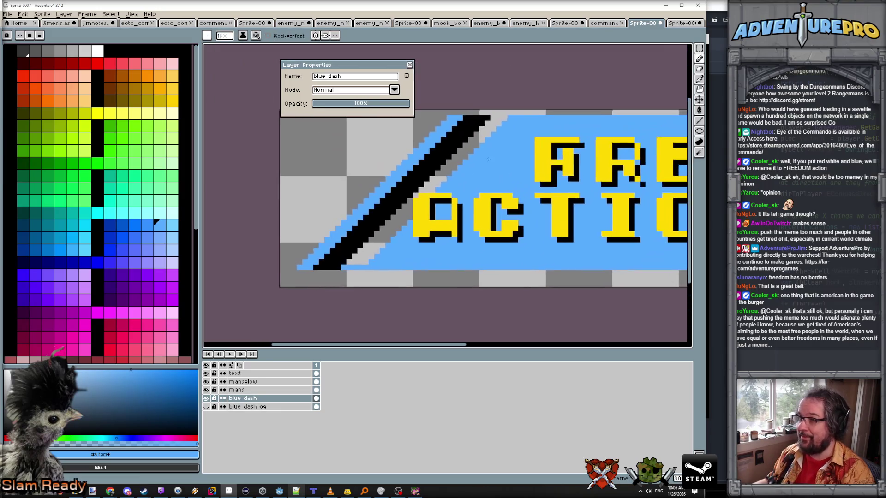
key("g")
left_click(463, 155)
scroll(460, 157, "down", 2)
scroll(460, 157, "up", 1)
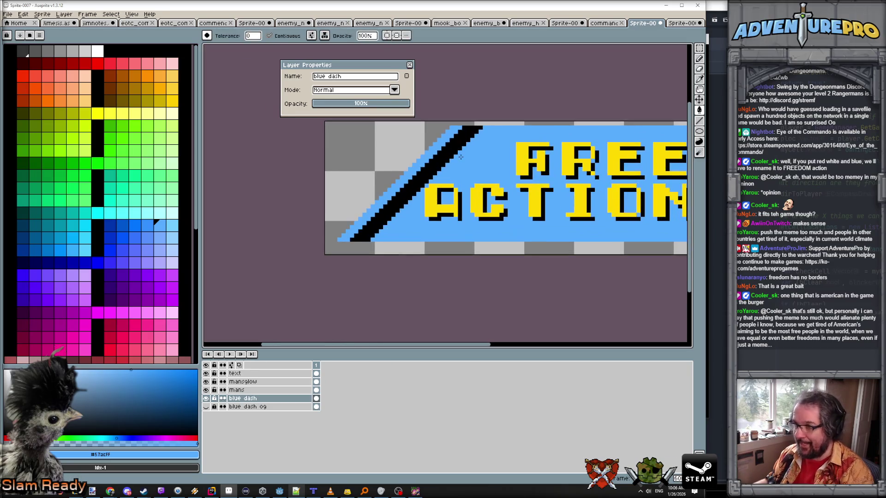
- Copy the stripe twice to the right, making three parallel black stripes
left_click(699, 49)
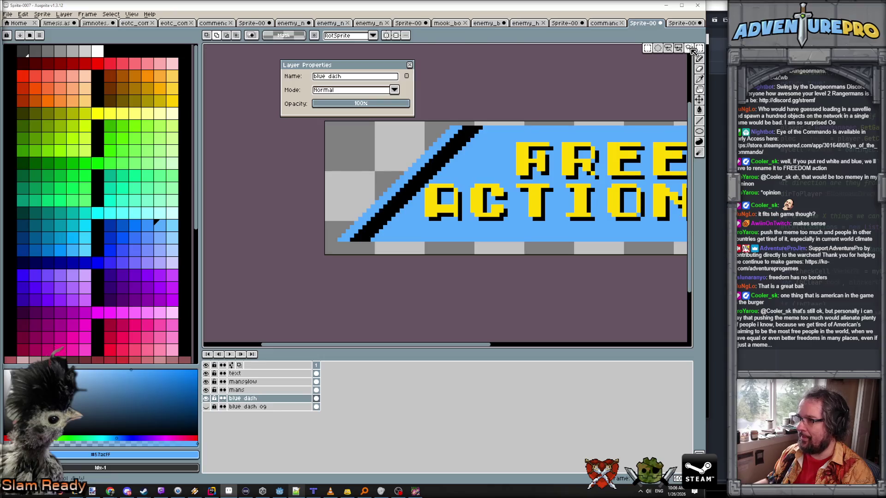
left_click(688, 48)
left_click(445, 166)
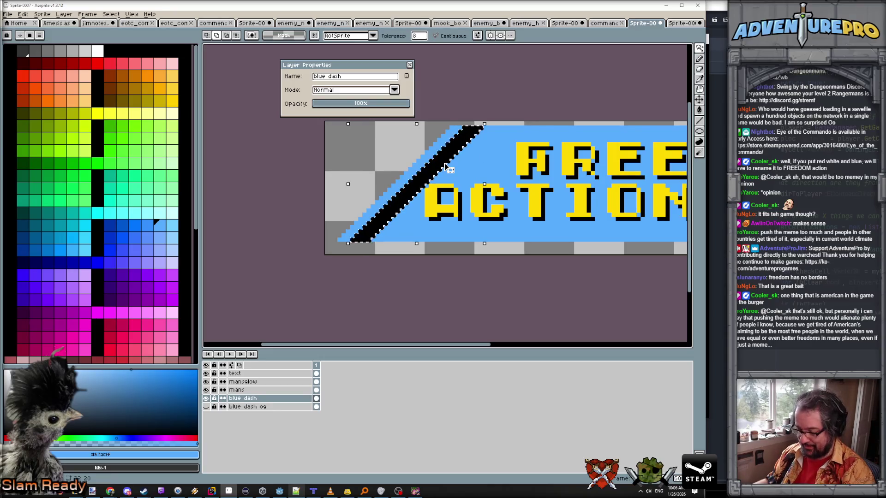
key("Right")
key("Right")
key("Right")
left_click_drag(433, 197, 454, 199)
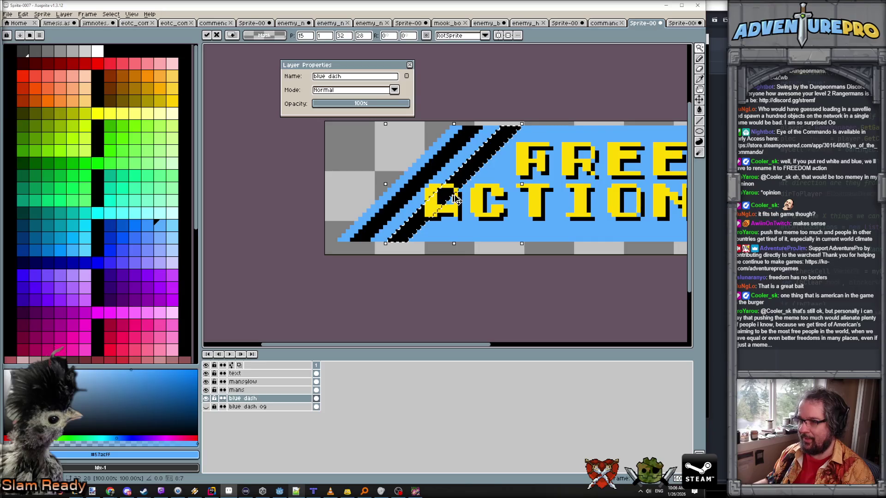
left_click(464, 196)
left_click_drag(464, 196, 498, 182)
scroll(498, 182, "down", 2)
key("Return")
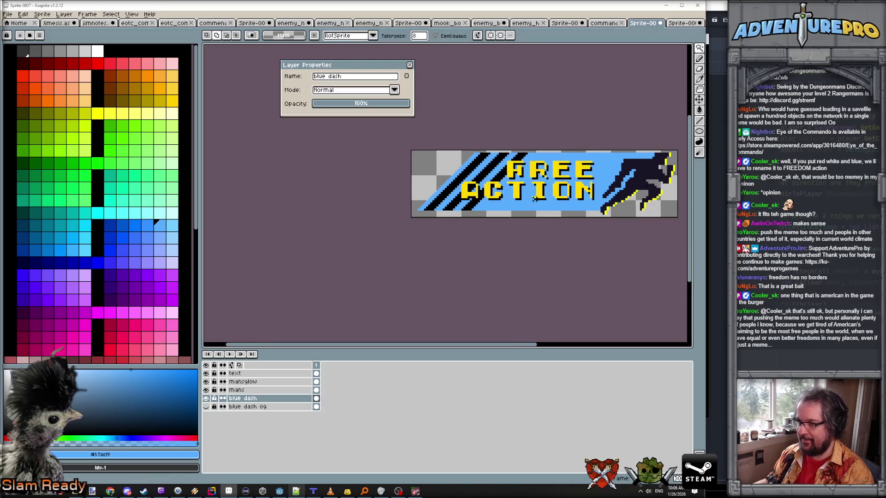
- Magic-wand select all three black stripes and delete them, leaving transparent gaps
left_click_drag(572, 244, 487, 251)
scroll(449, 221, "up", 1)
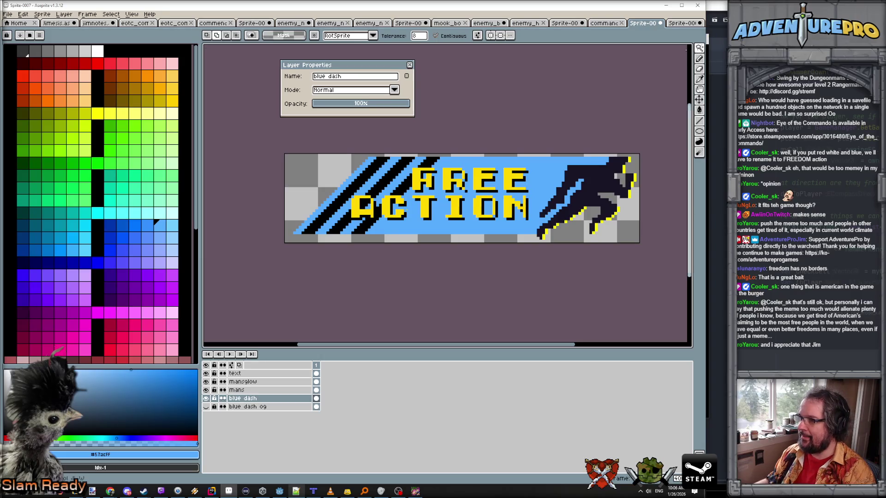
left_click(400, 182)
left_click(373, 186, "shift")
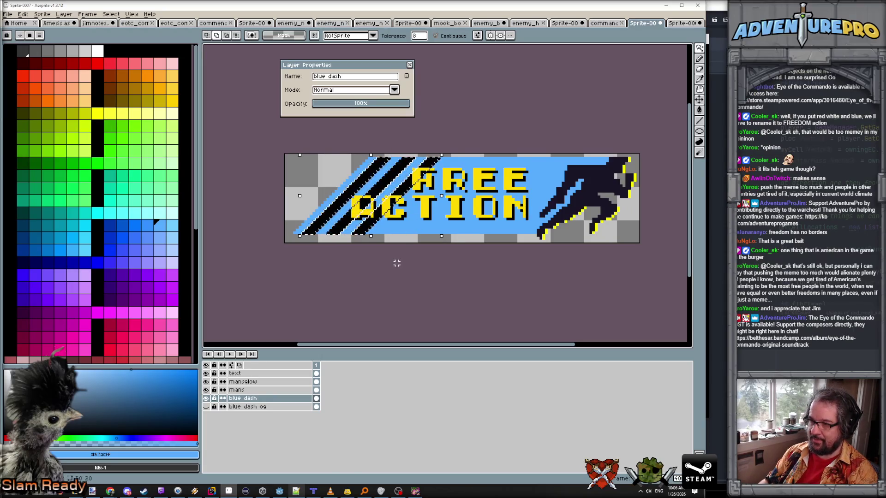
key("Delete")
scroll(396, 263, "down", 2)
scroll(396, 263, "up", 1)
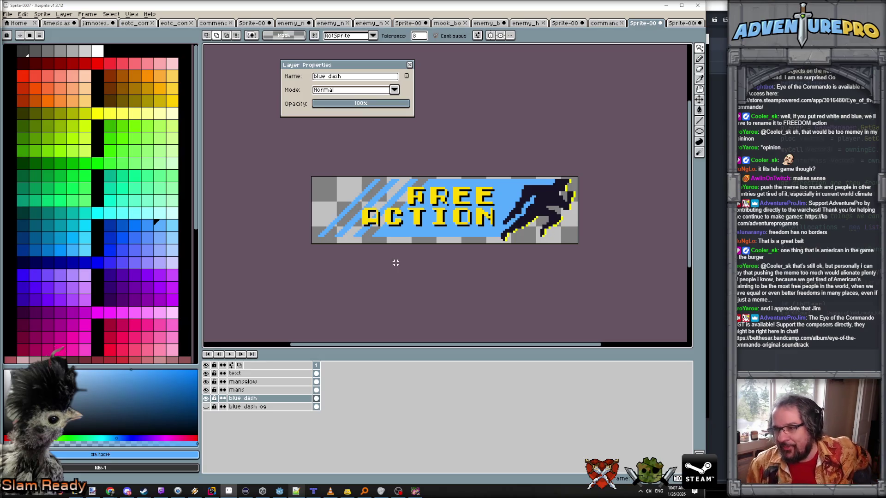
scroll(395, 262, "up", 3)
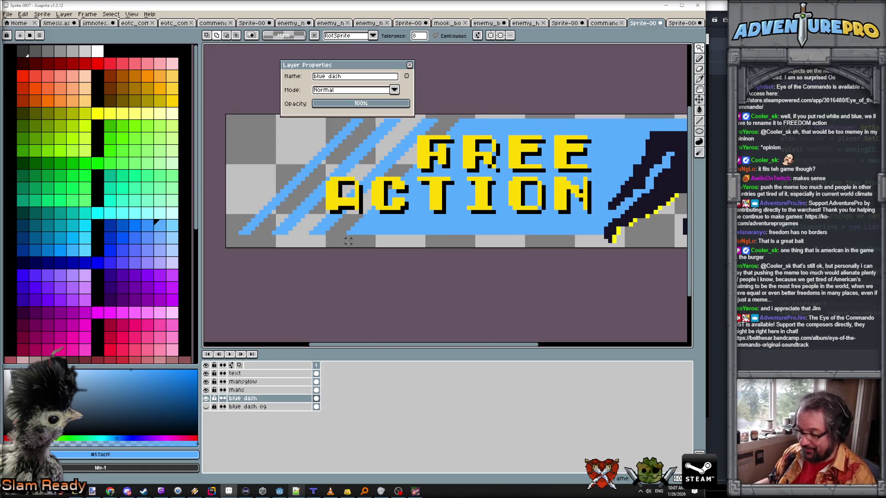
key("b")
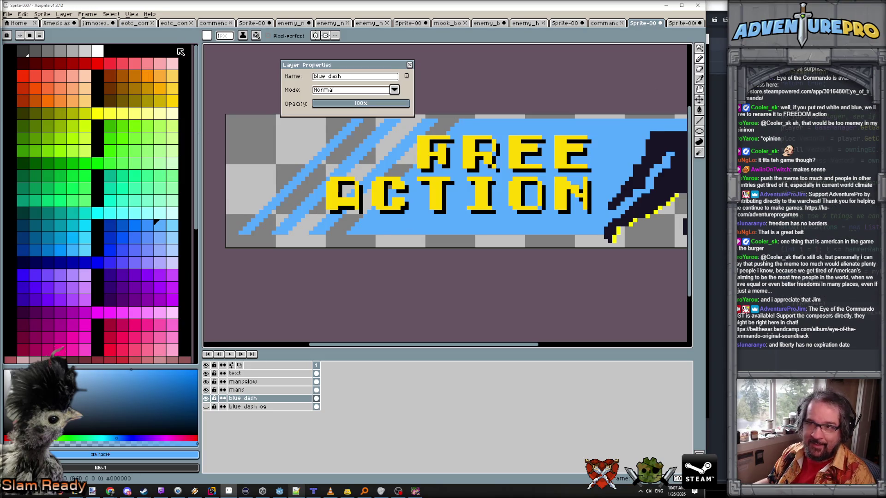
- Draw a straight dark diagonal line from the bottom edge up past the text
left_click(484, 213, "alt")
scroll(386, 232, "up", 1)
scroll(386, 232, "up", 1)
left_click(342, 266)
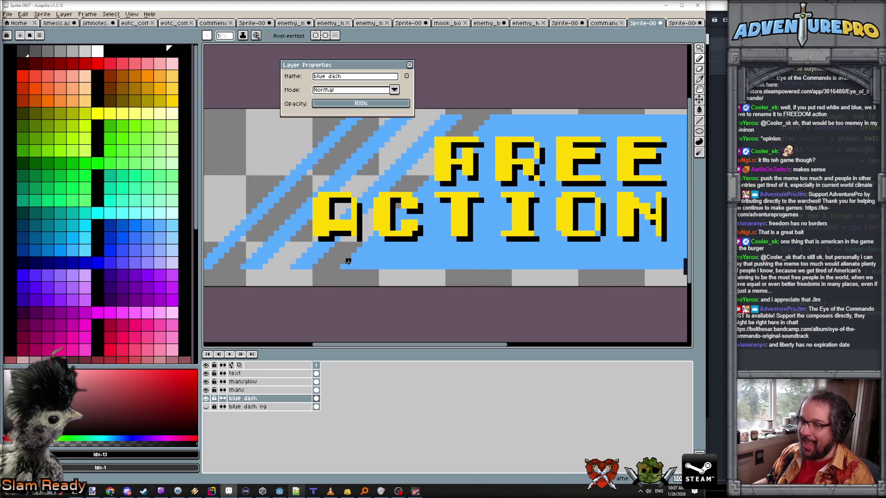
left_click(374, 234, "shift")
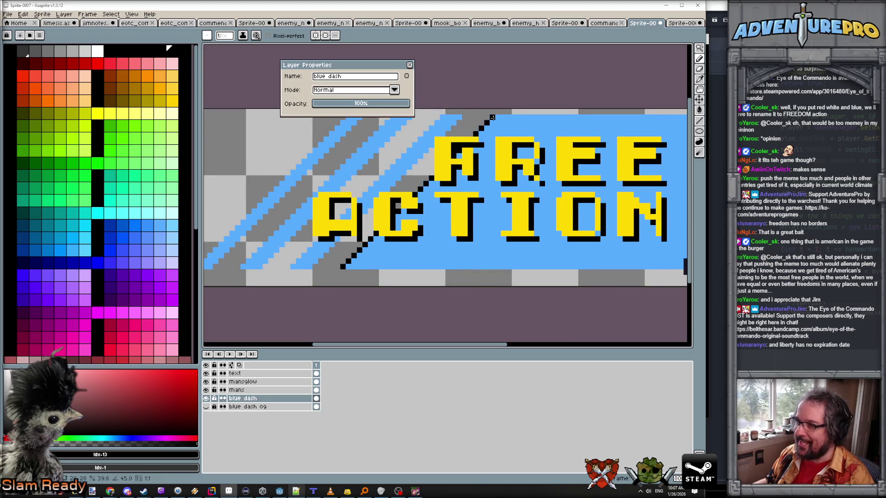
left_click(493, 116, "shift")
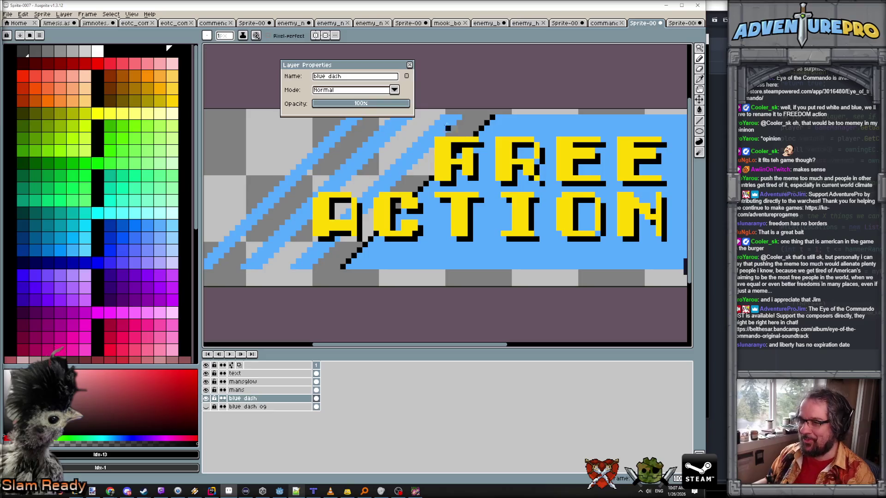
- Magic-wand select the new line, then hide the FREE ACTION text layer
left_click(459, 119, "alt")
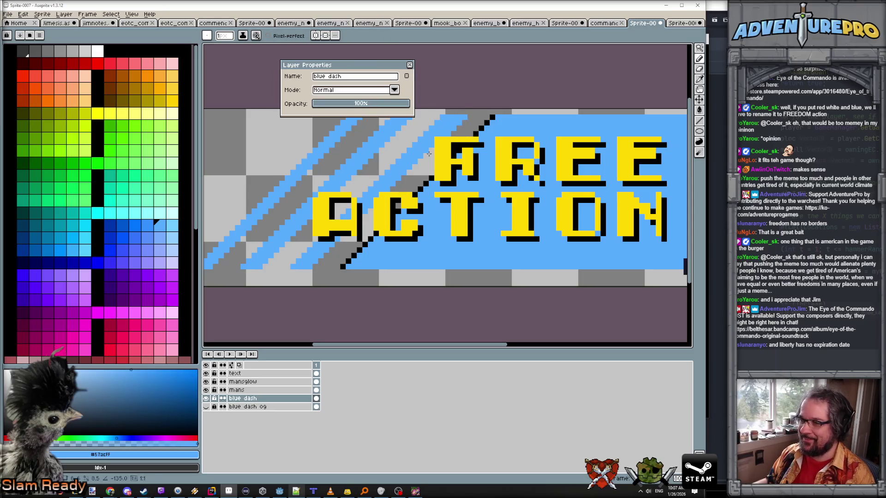
scroll(507, 124, "up", 1)
key("w")
key("x")
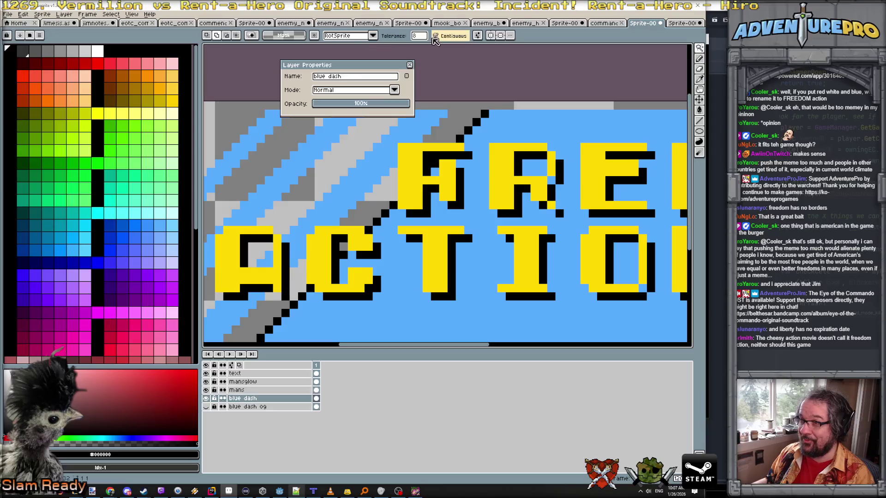
left_click(484, 112)
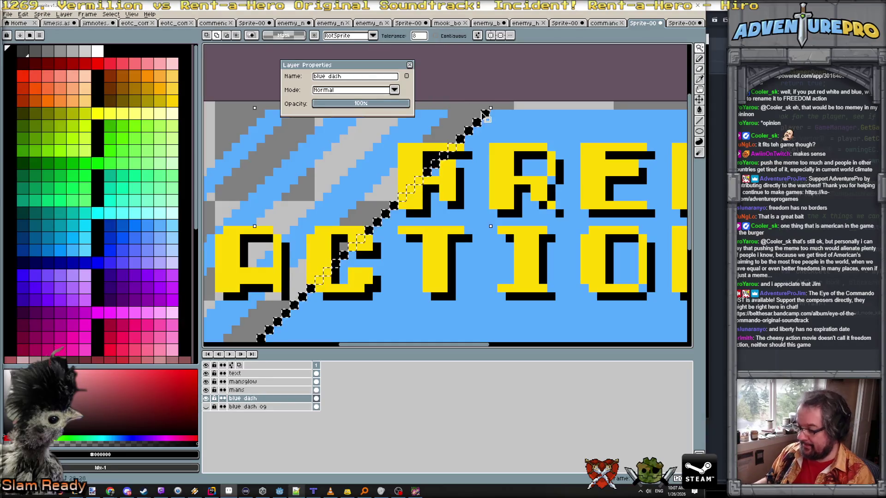
scroll(484, 113, "down", 3)
mouse_move(528, 197)
left_mouse_down()
mouse_move(525, 235)
mouse_move(506, 244)
left_mouse_up()
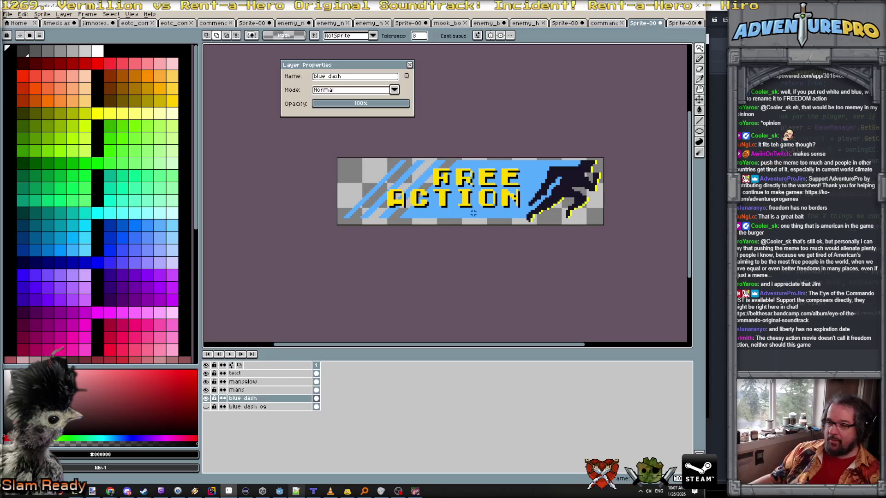
left_click(206, 373)
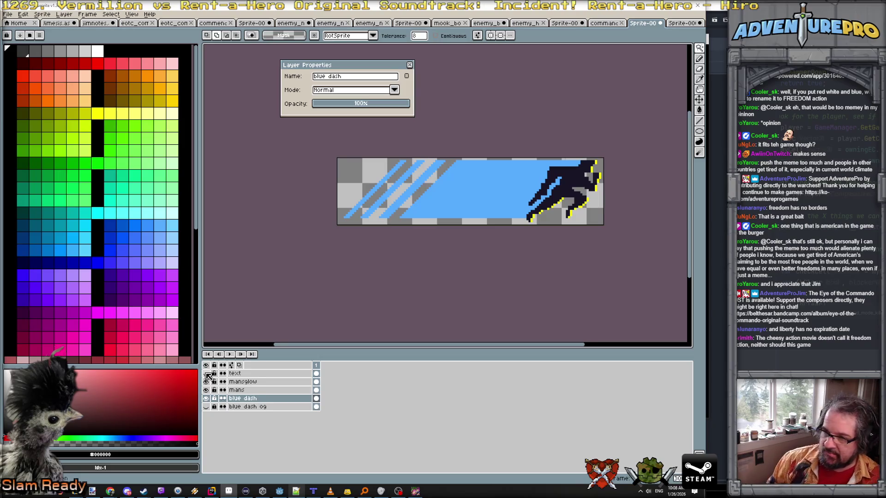
- Paint-bucket the runner's yellow glow pixels white on the mansglow layer
left_click(243, 381)
left_click(98, 51)
scroll(609, 166, "up", 2)
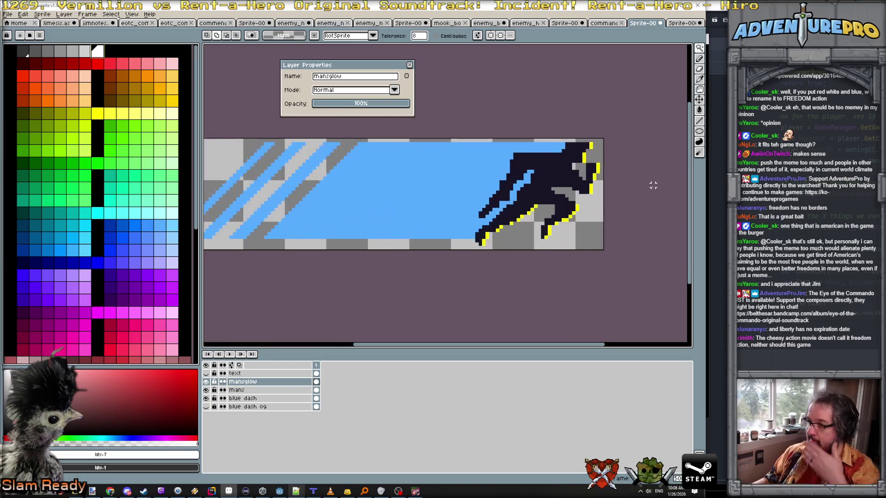
key("g")
left_click(596, 166)
left_click(579, 155)
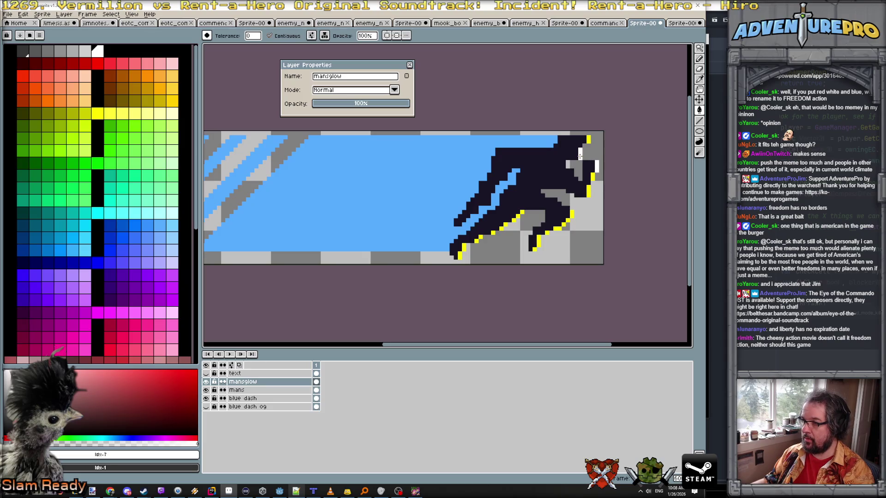
left_click(592, 179)
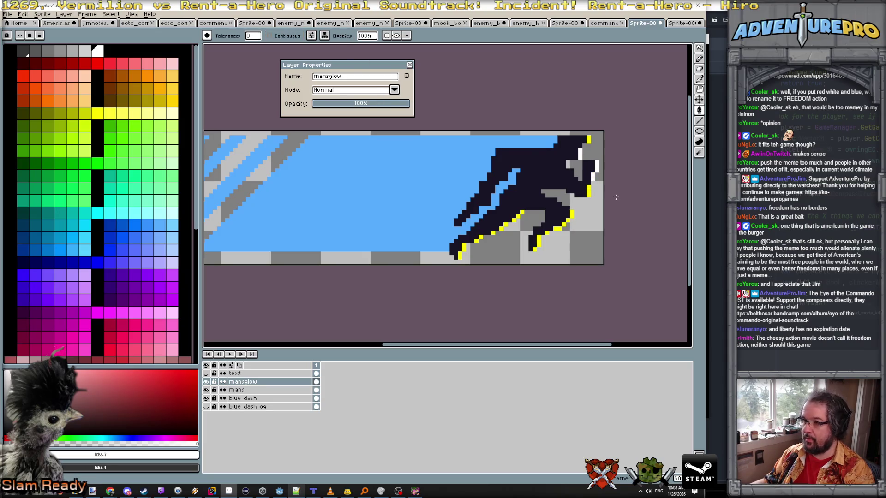
left_click(588, 193)
scroll(585, 176, "down", 2)
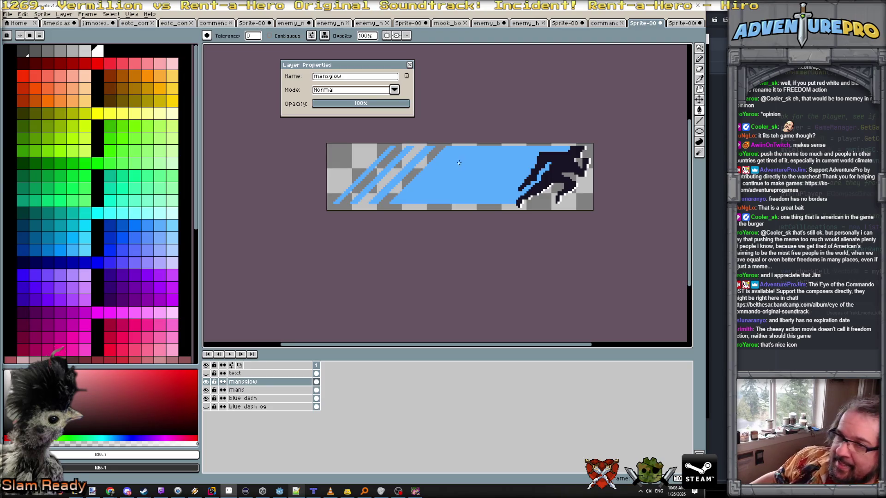
- Refill the blue dash with a deeper palette blue and open Sprite > Canvas Size
left_click(112, 226)
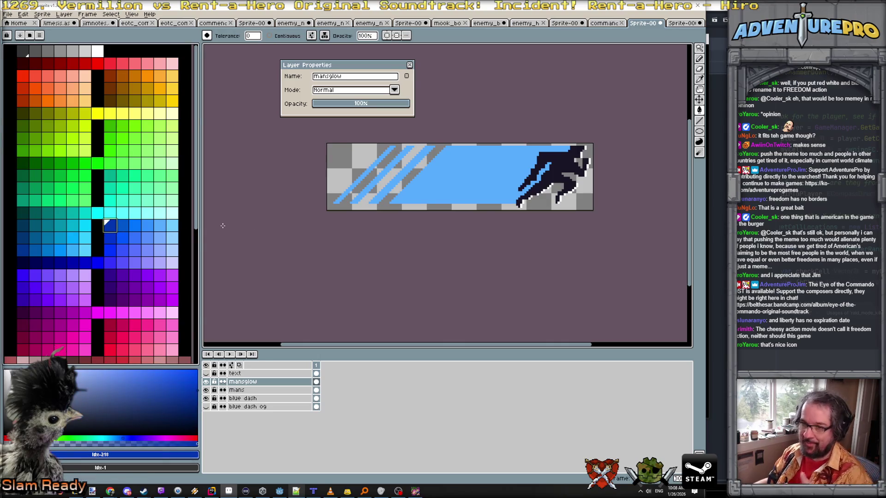
left_click(122, 227)
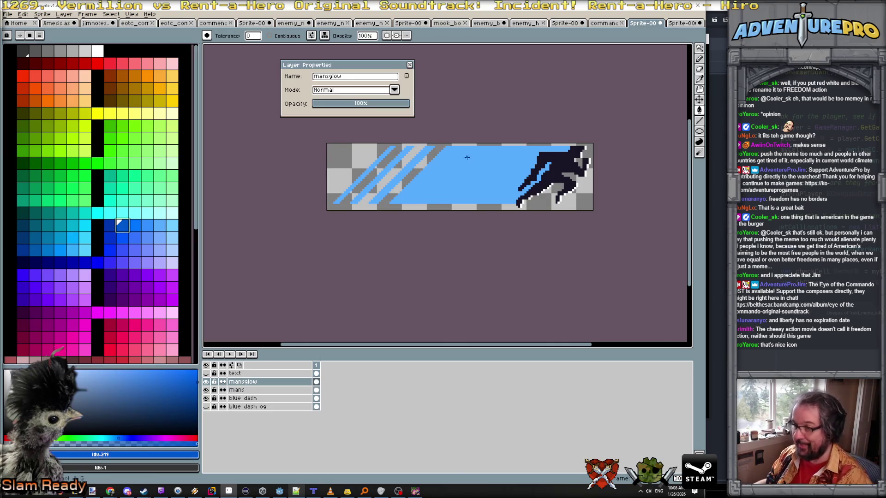
key("alt+Down")
key("alt+Down")
left_click(405, 179)
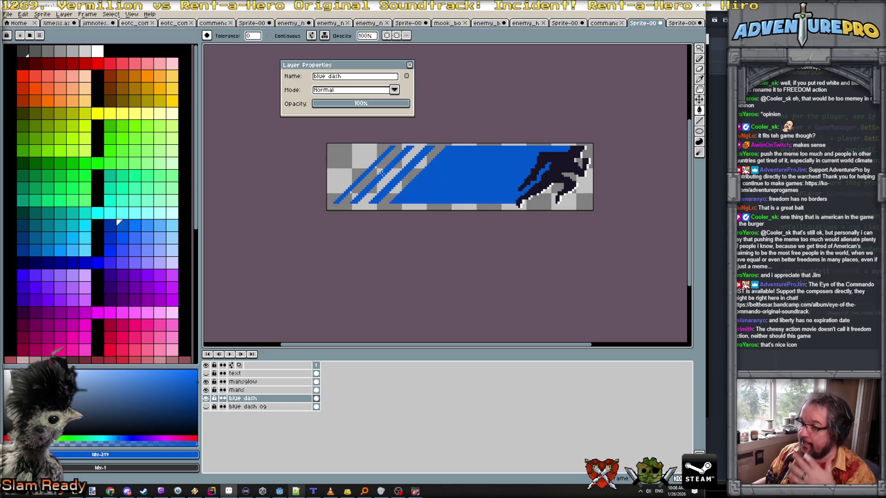
scroll(593, 156, "up", 1)
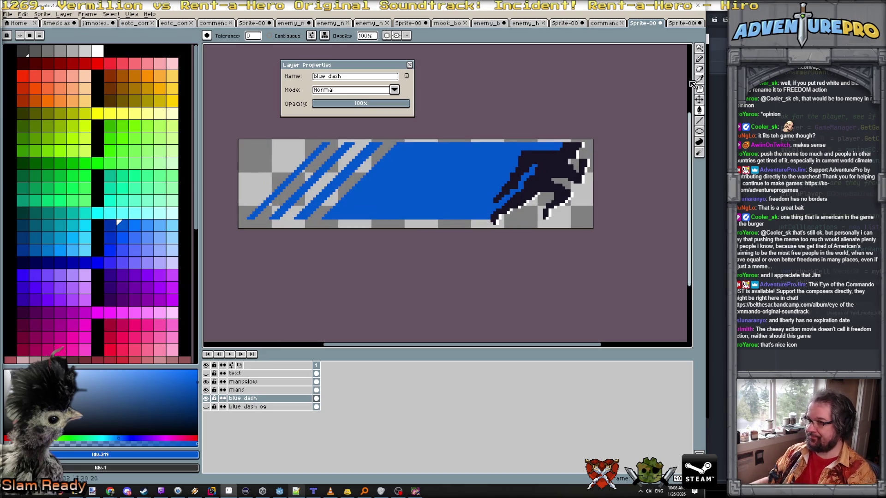
left_click(42, 13)
left_click(70, 61)
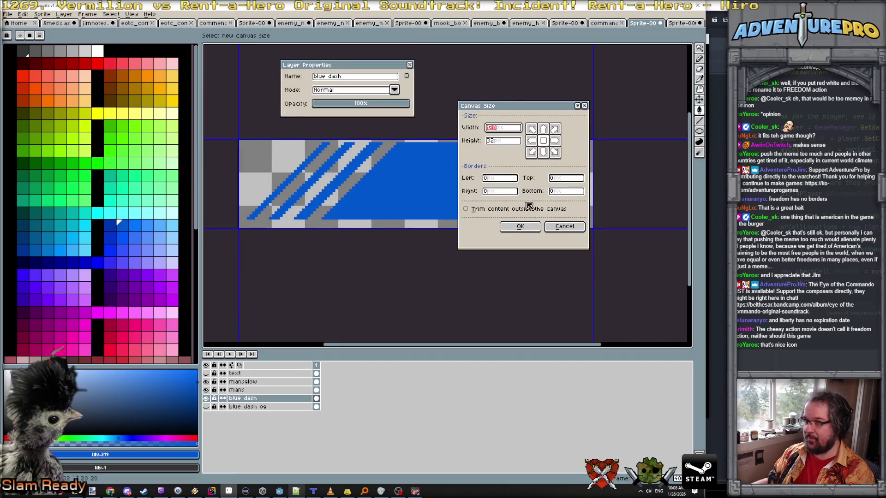
- Dismiss Canvas Size and save the banner as free_action_popup.png in the ui textures folder
left_click(562, 227)
left_click(7, 14)
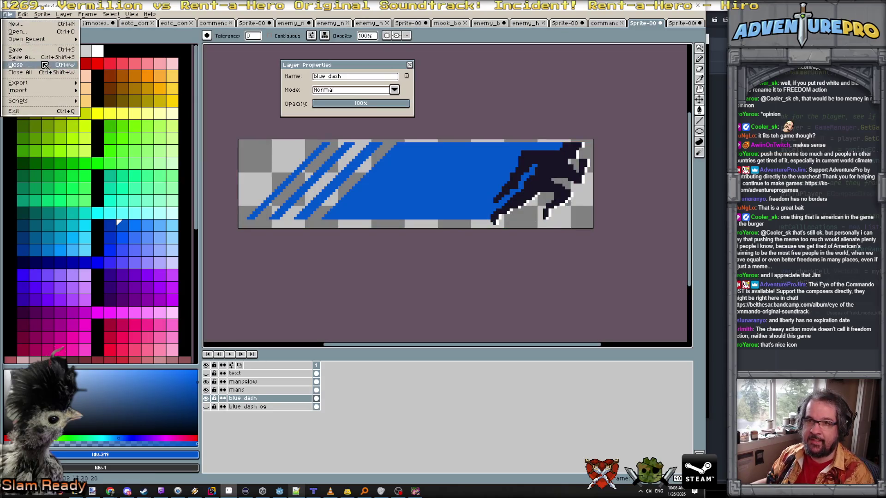
left_click(23, 56)
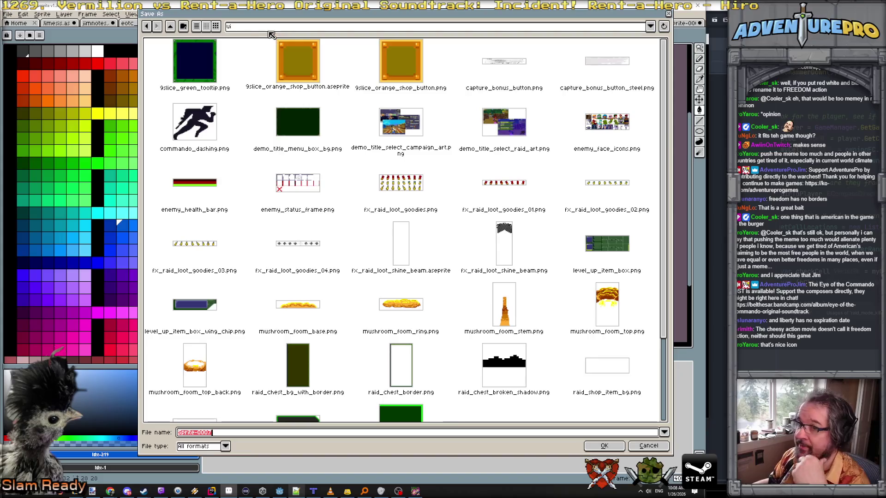
type("free_action_")
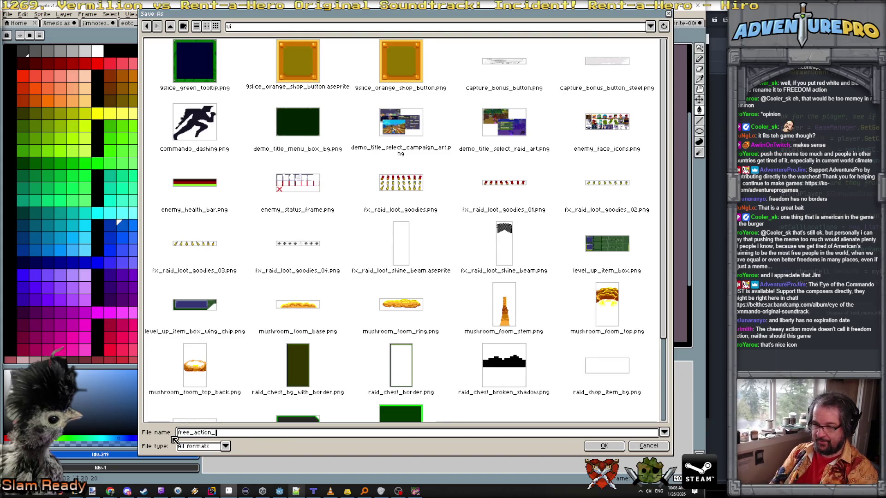
type("popup.n")
key("BackSpace")
key("BackSpace")
type("png")
key("Return")
key("Return")
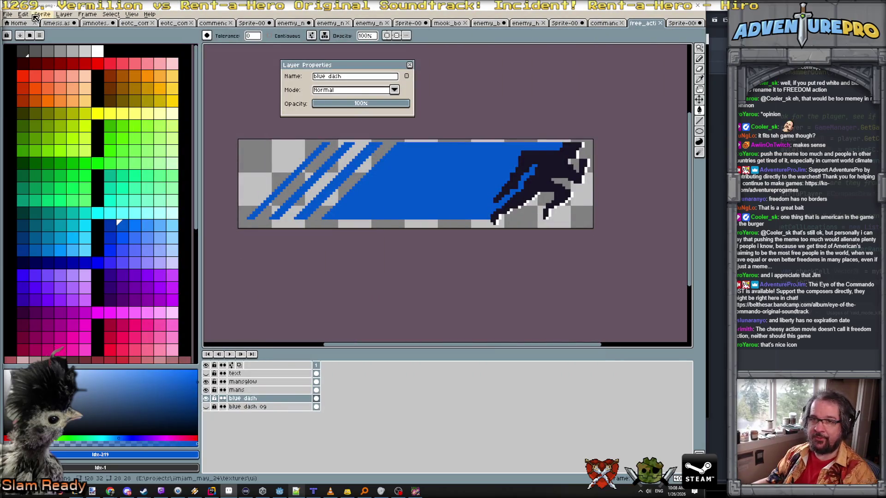
- Save a second copy of free_action_popup.png into the eotc scratch folder
left_click(8, 14)
left_click(36, 57)
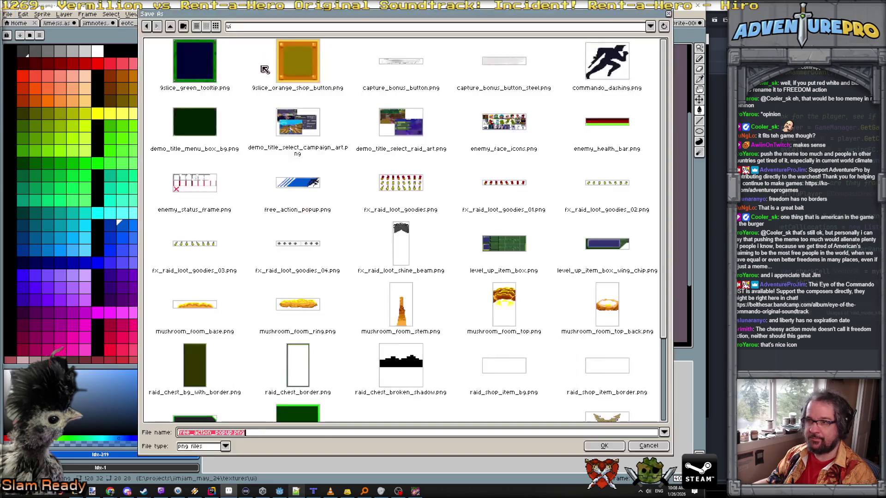
left_click(372, 27)
left_click(382, 104)
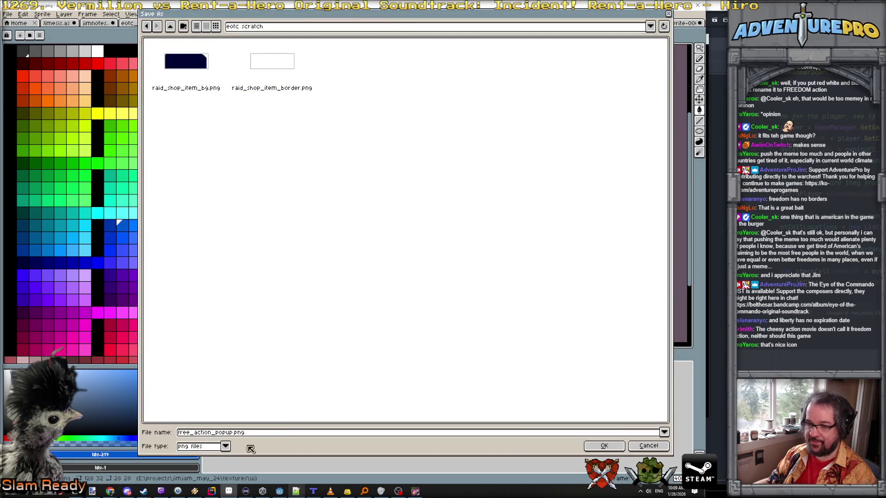
type("as")
key("Return")
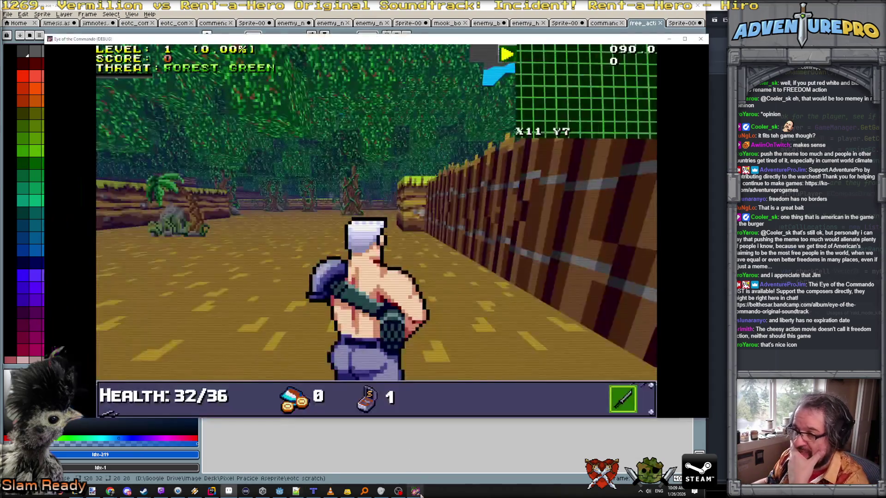
- Close the Eye of the Commando debug game window and bring the Godot editor to the front
key("alt+Tab")
left_click(702, 38)
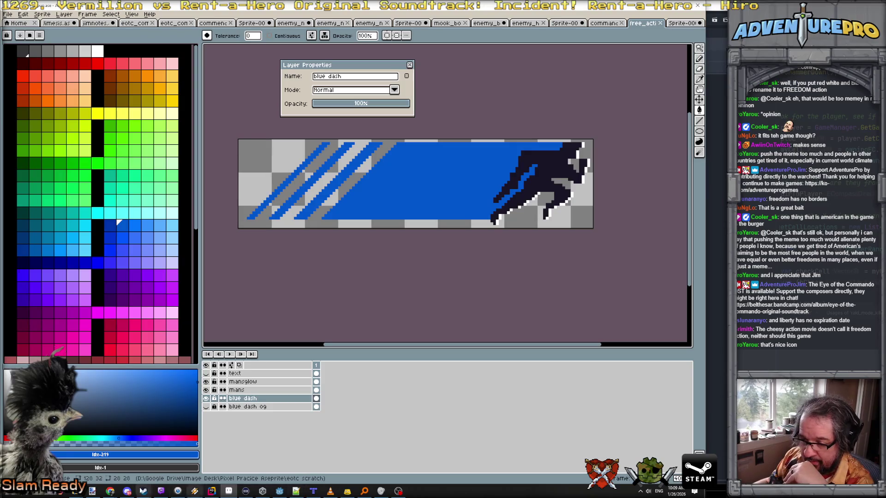
left_click(278, 492)
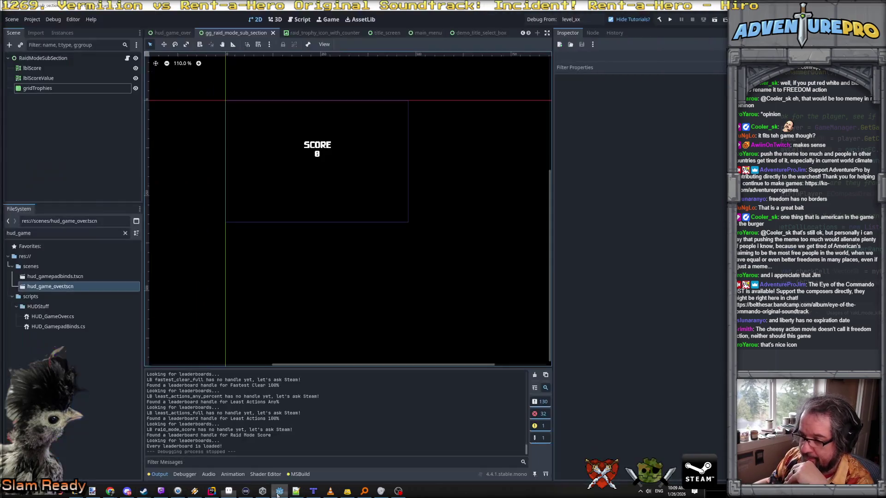
- Start a new User Interface scene and rename its Control root to free_action_popup
left_click(11, 19)
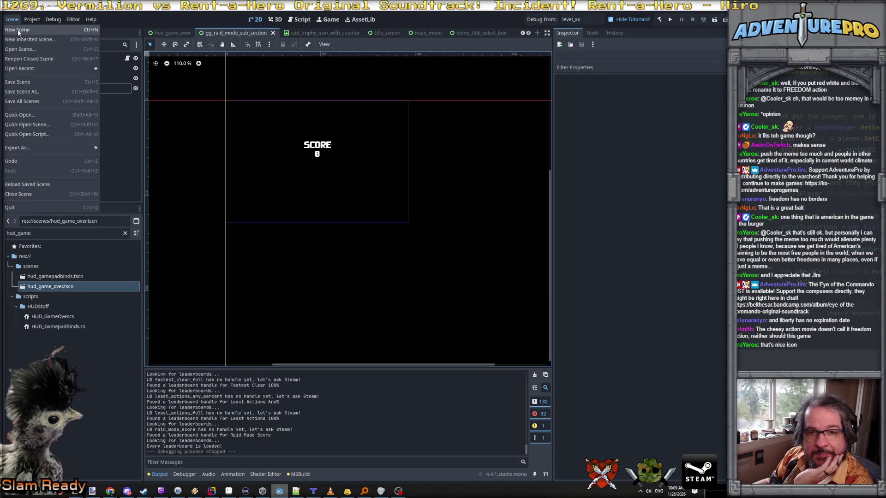
left_click(17, 30)
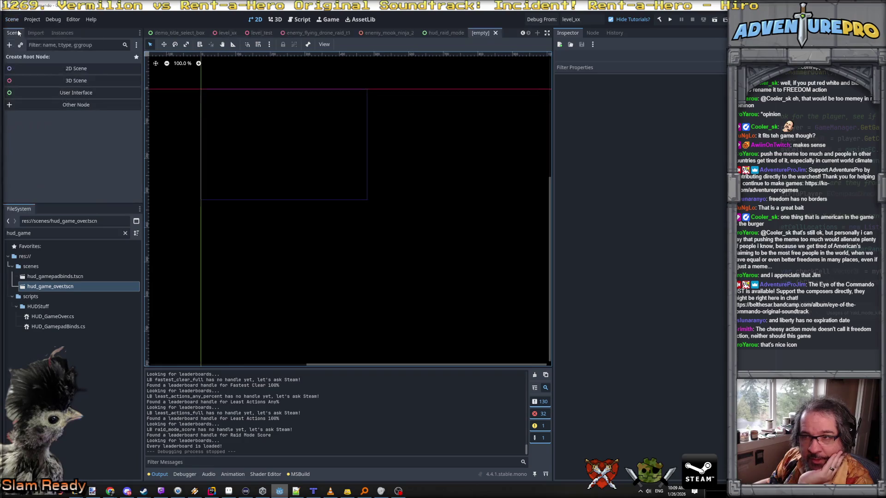
left_click(42, 96)
double_click(34, 59)
key("BackSpace")
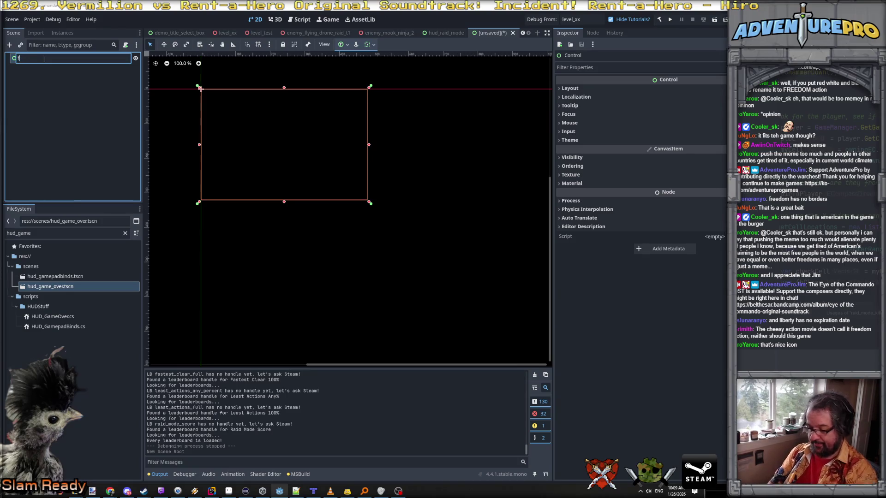
type("free_action_popup")
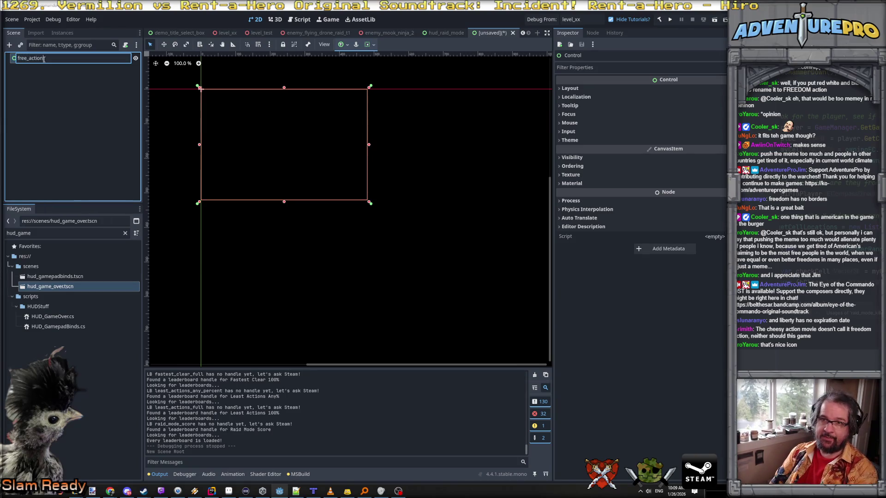
key("Return")
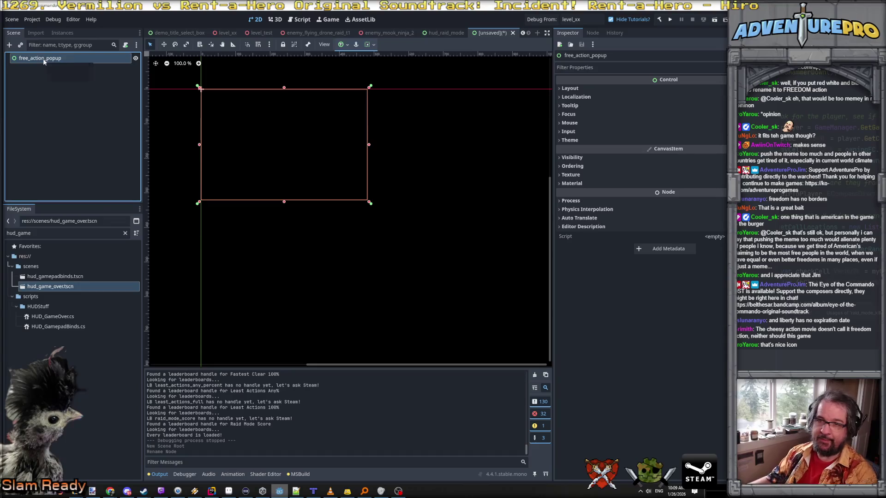
right_click(44, 59)
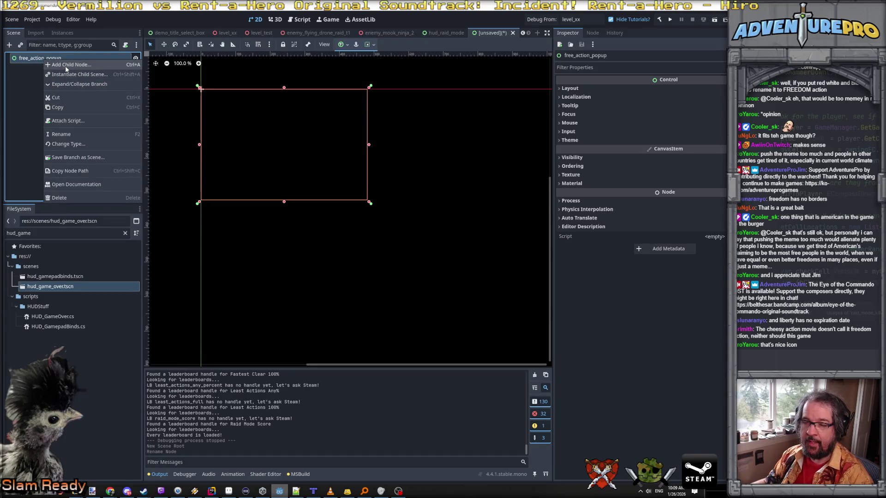
left_click(65, 65)
- Add a TextureRect child under free_action_popup and name it imgAction
type("text")
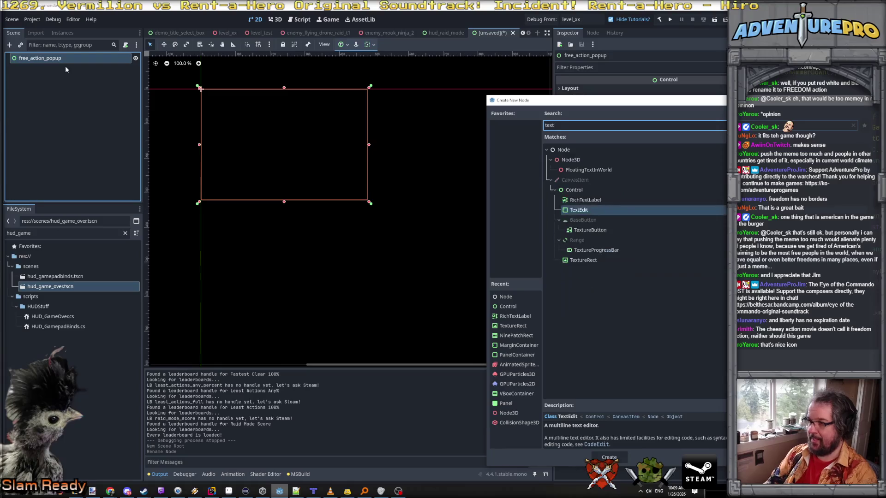
key("Down")
key("Down")
key("Down")
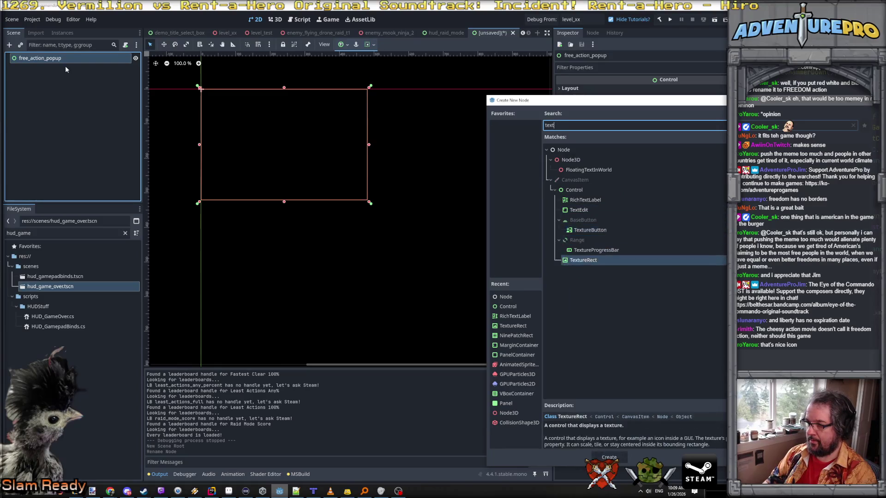
key("Return")
left_click(70, 69)
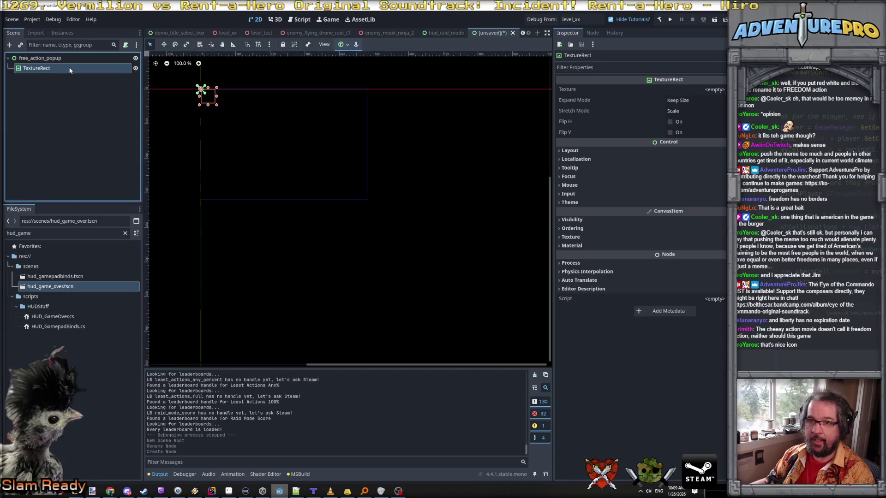
double_click(69, 68)
type("imgAction")
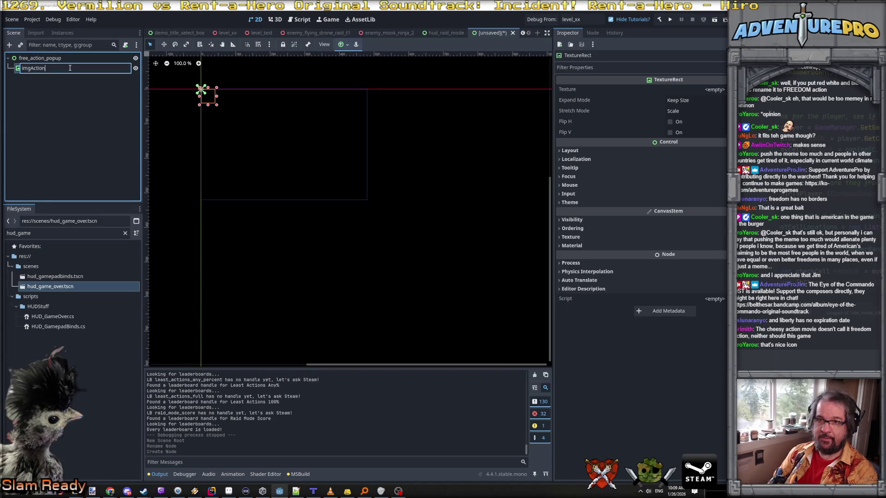
key("Return")
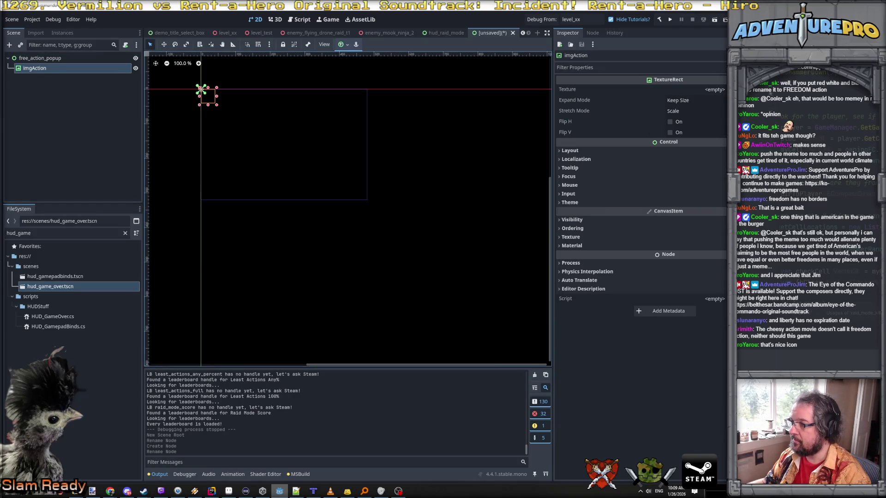
- Quick-load free_action_popup.png as imgAction's texture
left_click(714, 90)
left_click(711, 269)
type("action")
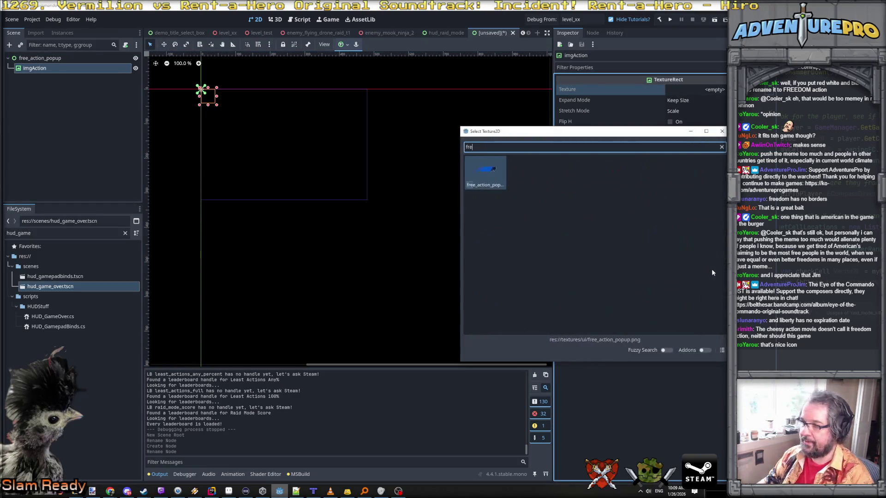
key("Return")
scroll(204, 118, "up", 4)
scroll(261, 108, "up", 7)
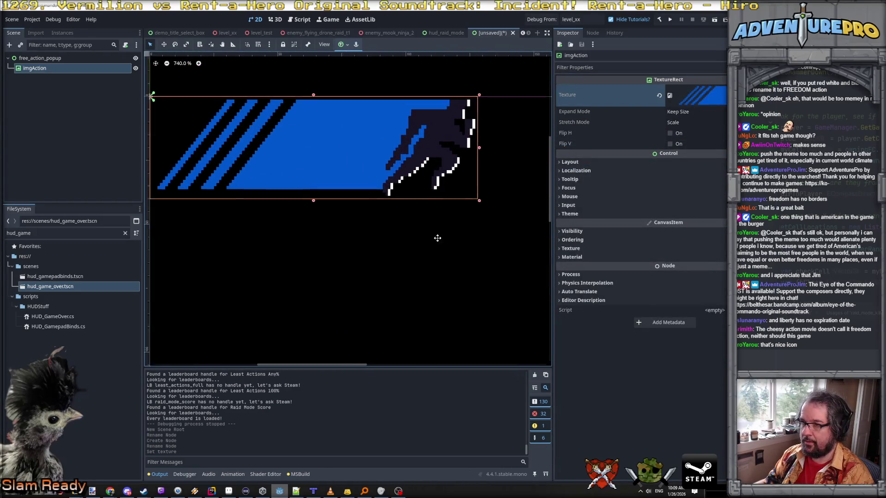
scroll(465, 262, "down", 1)
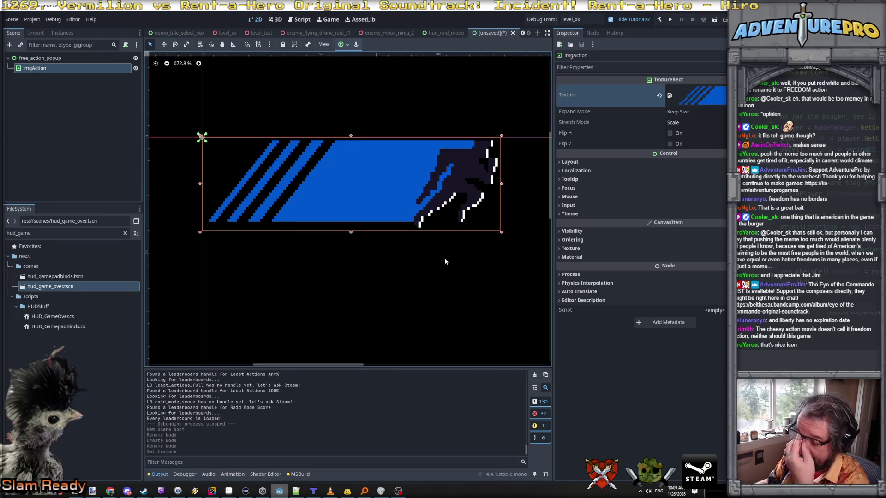
scroll(462, 276, "down", 2)
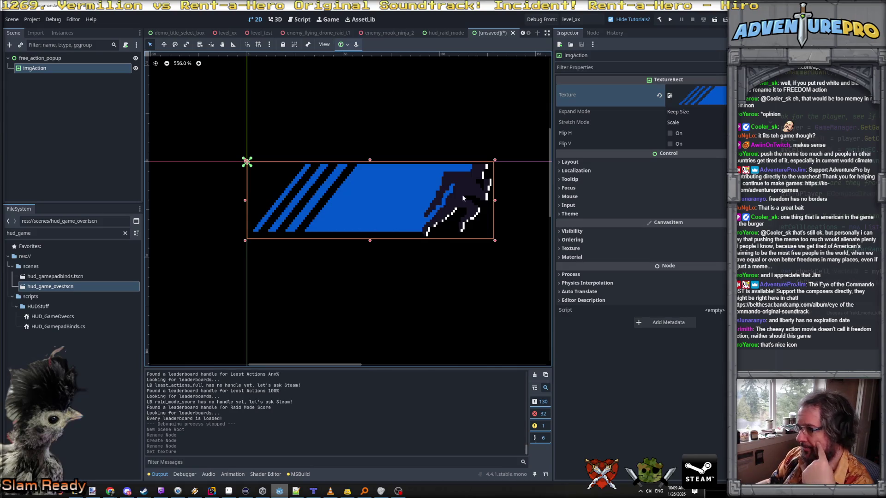
- Keep imgAction's expand mode at Keep Size and set its stretch mode to Tile
left_click(682, 114)
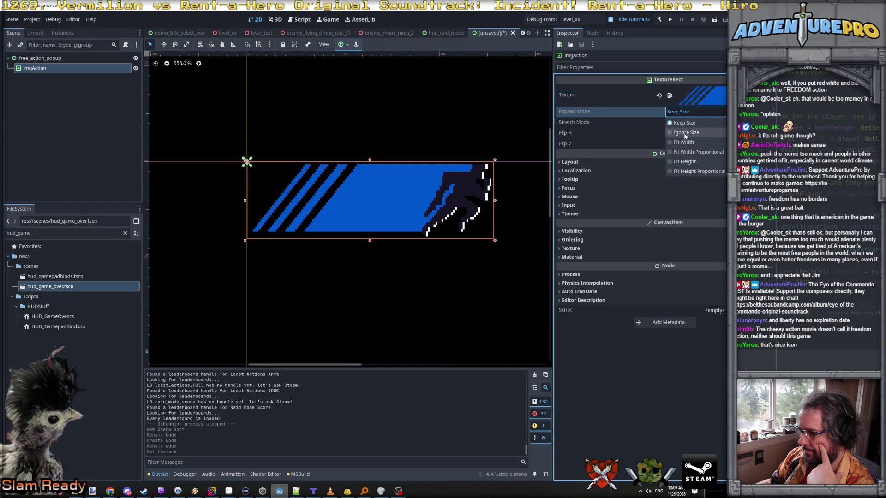
left_click(623, 140)
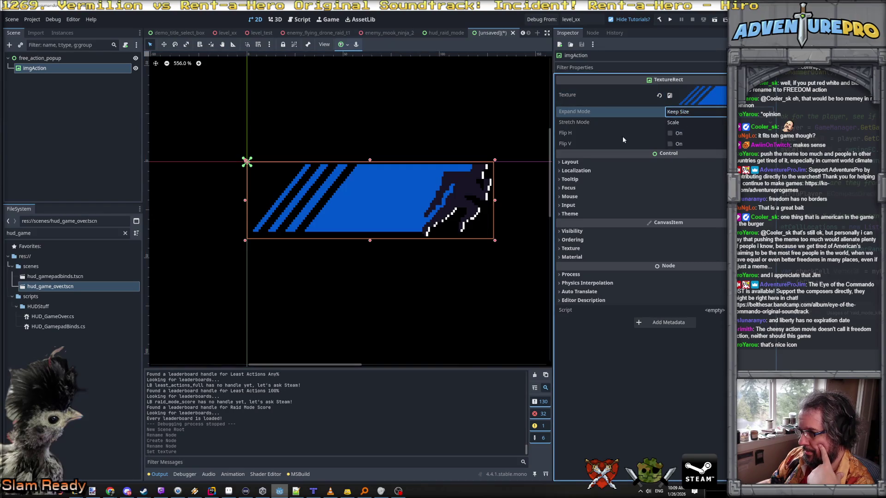
left_click(686, 114)
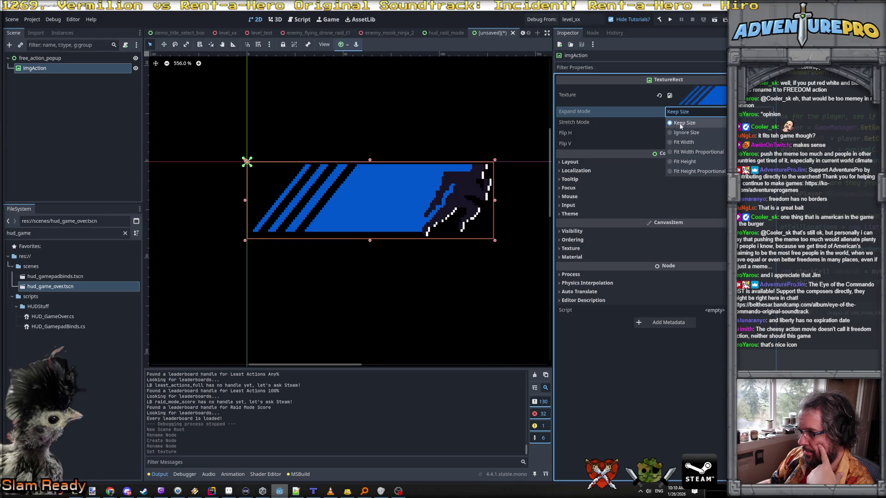
left_click(680, 126)
left_click(679, 123)
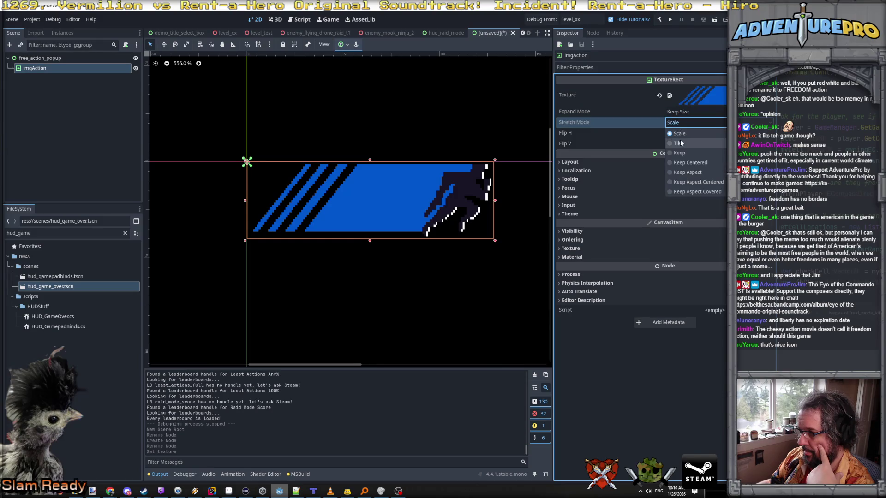
left_click(680, 143)
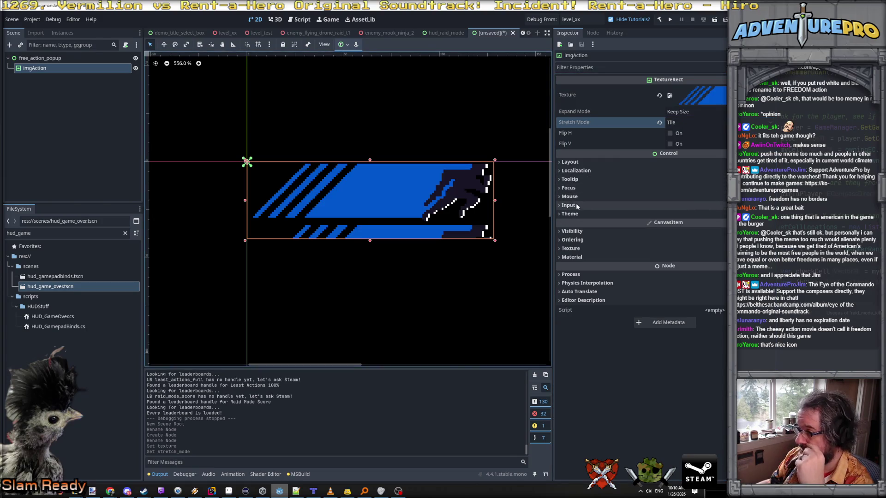
- Set imgAction's Layout > Transform size y to 32 px, making it 128 × 32
left_click(575, 162)
left_click(578, 245)
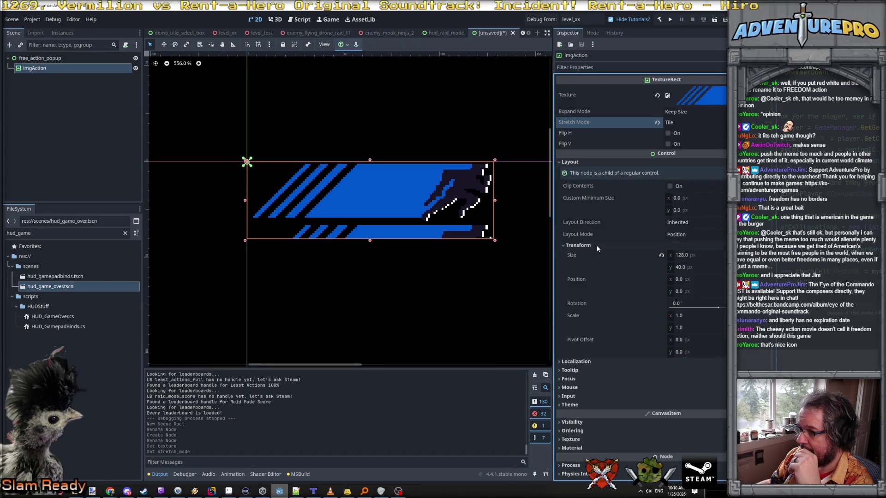
left_click(706, 267)
type("32")
key("Return")
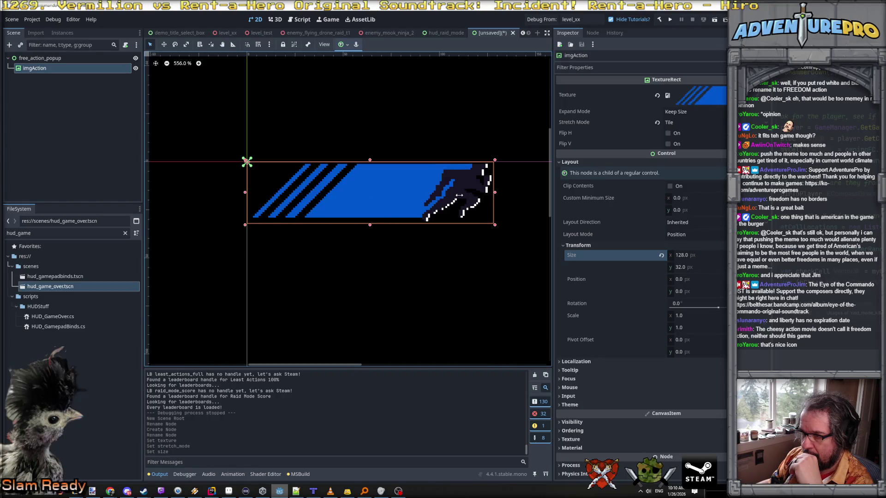
mouse_move(494, 226)
left_mouse_down()
mouse_move(538, 270)
mouse_move(472, 219)
left_mouse_up()
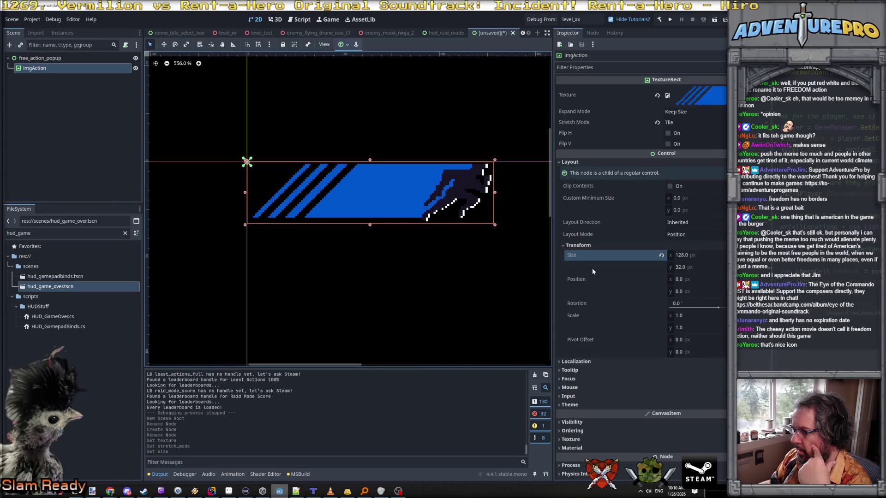
left_click(41, 58)
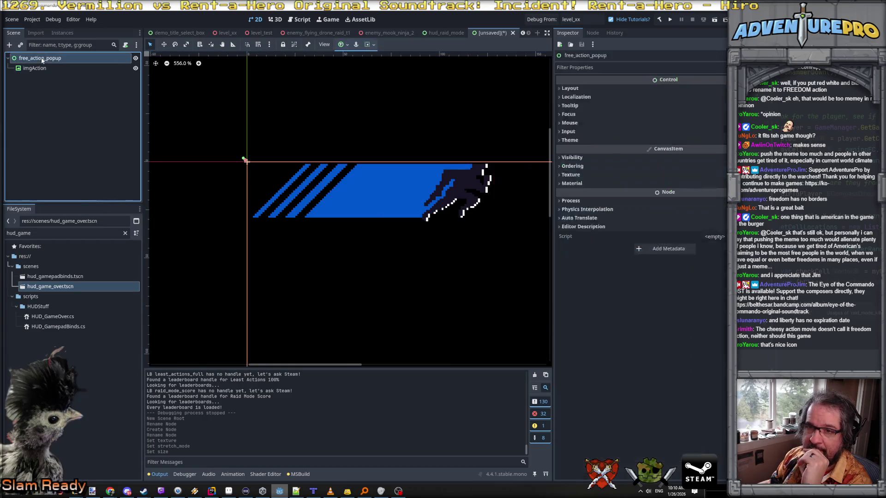
- Add an AnimationPlayer child under free_action_popup and name it animFreedom
right_click(41, 59)
left_click(64, 63)
type("an")
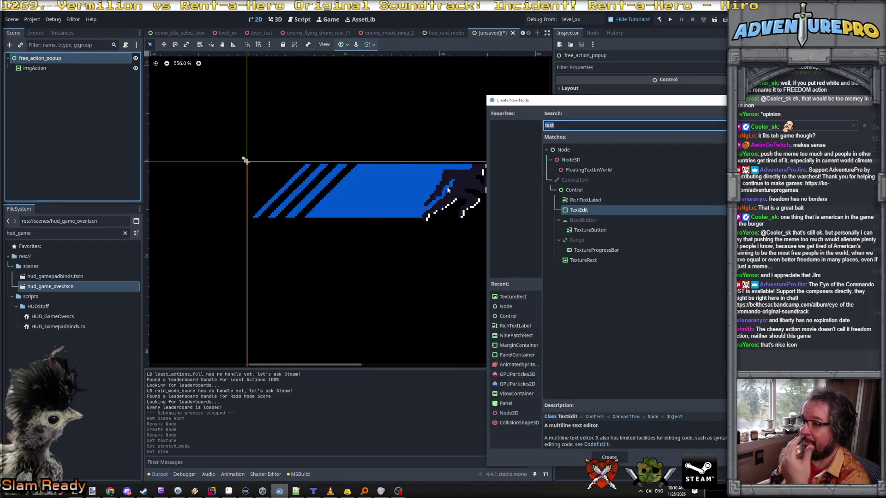
type("imat")
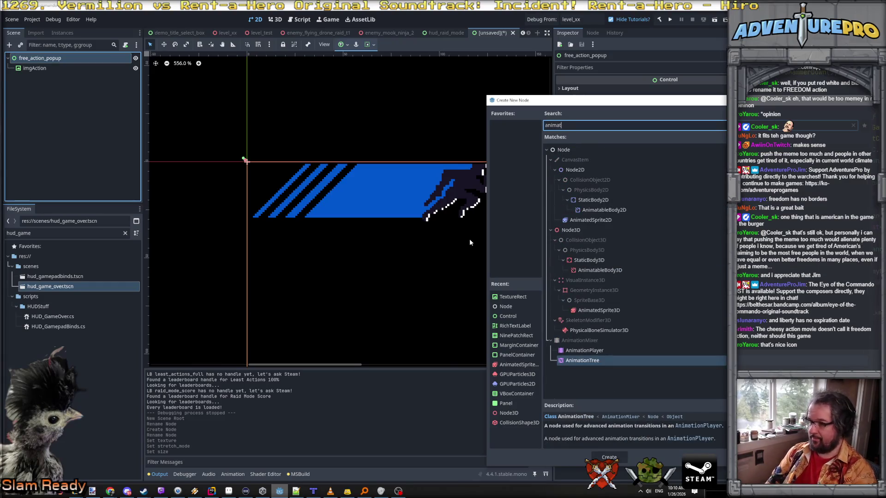
key("Return")
left_click(46, 79)
type("animFreedom")
key("Return")
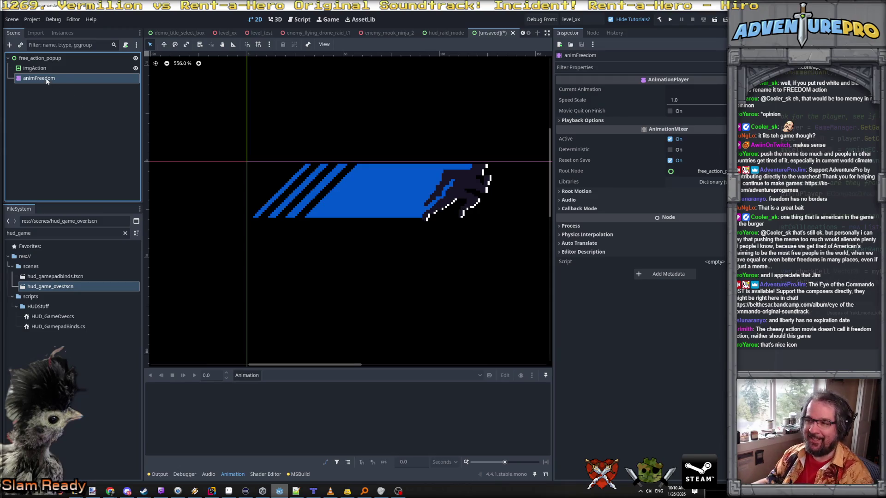
- Create a new animation named show in animFreedom and enlarge the timeline panel
left_click(37, 69)
left_click(41, 78)
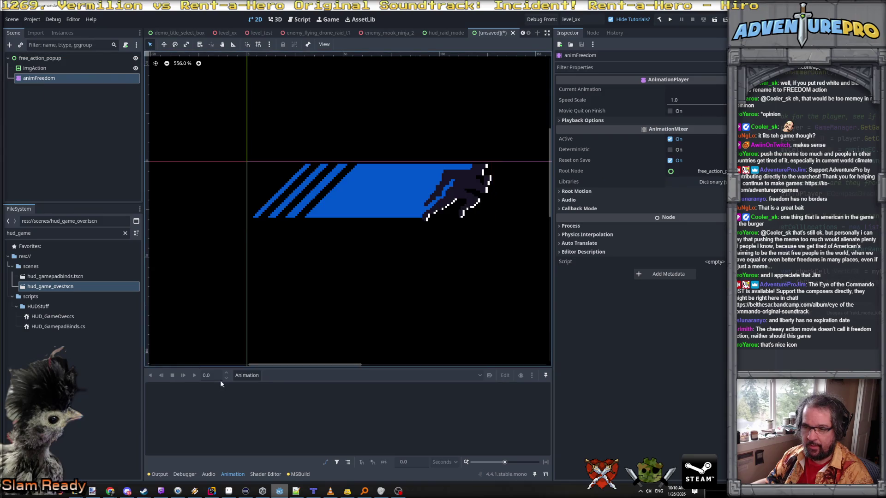
left_click(240, 375)
left_click(249, 387)
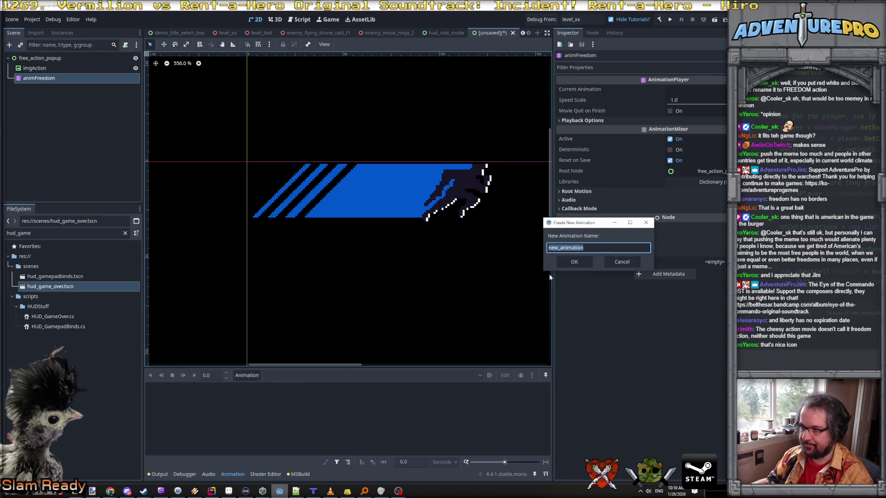
type("show")
key("Return")
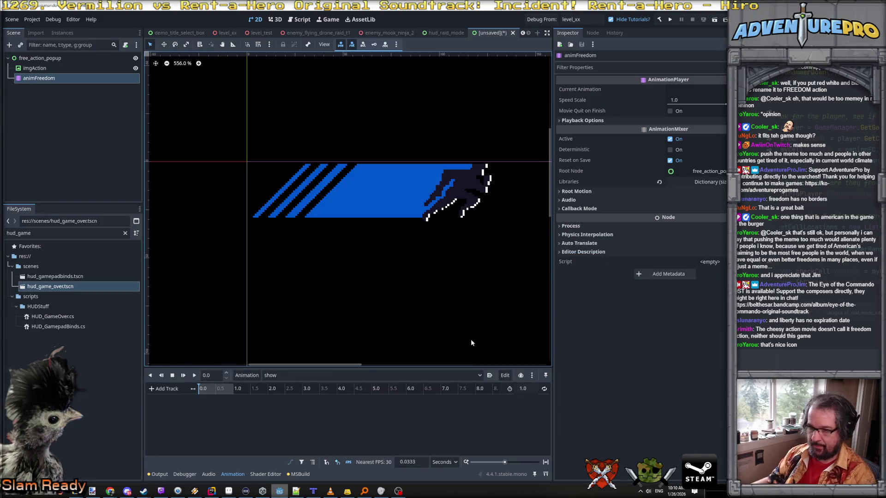
left_click_drag(372, 368, 379, 277)
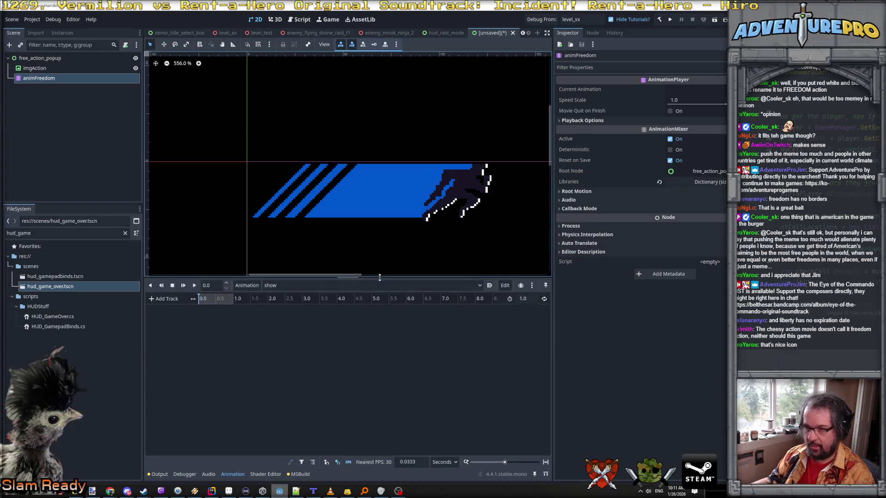
left_click(160, 299)
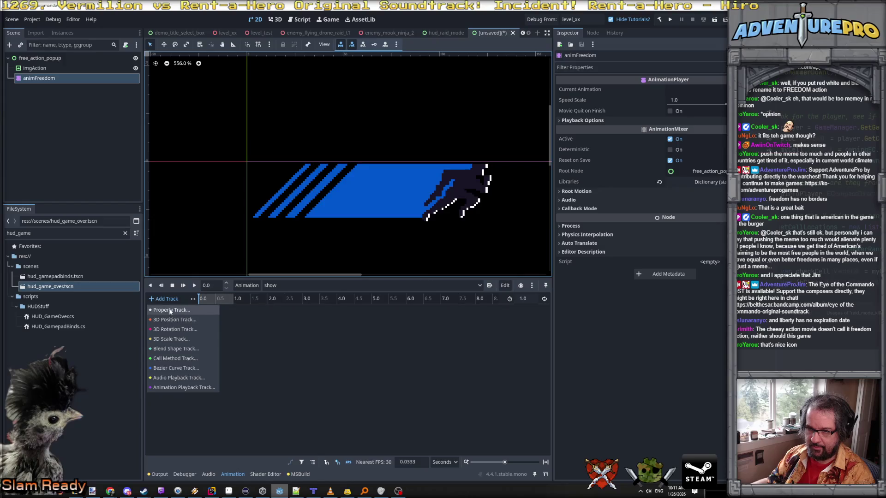
- Add a property track for imgAction's position to the show animation
left_click(169, 310)
left_click(567, 160)
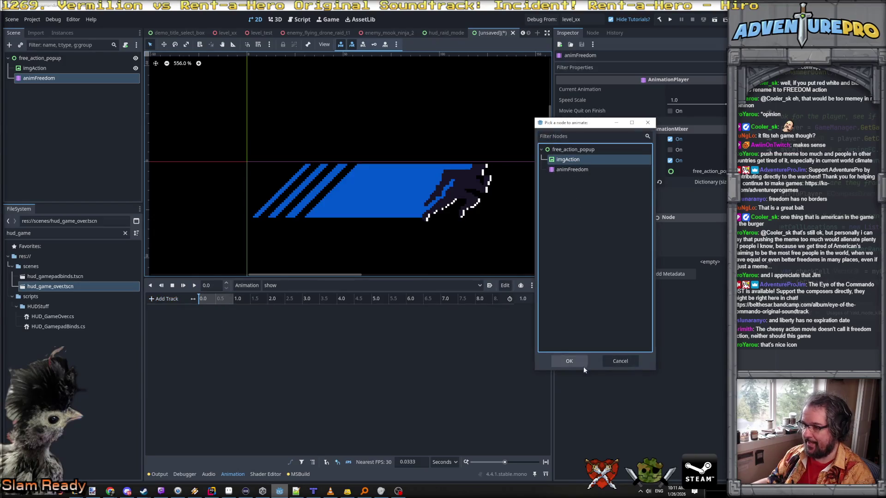
left_click(570, 358)
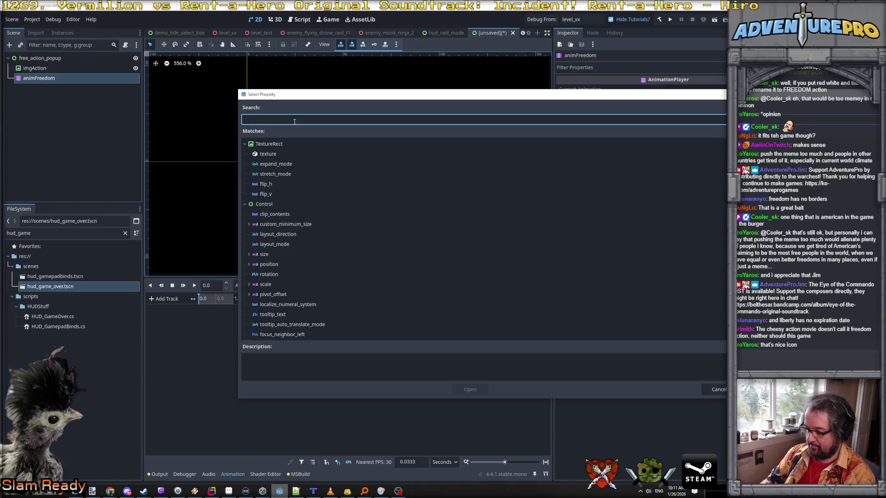
type("pso")
key("BackSpace")
type("osi")
key("Return")
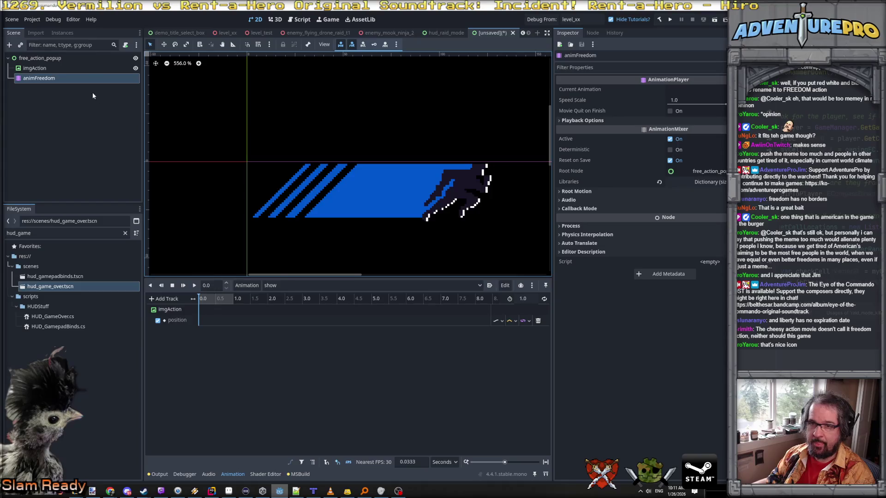
- Insert a position key at 0.0 s and enter -32 as its x value
right_click(200, 322)
left_click(203, 324)
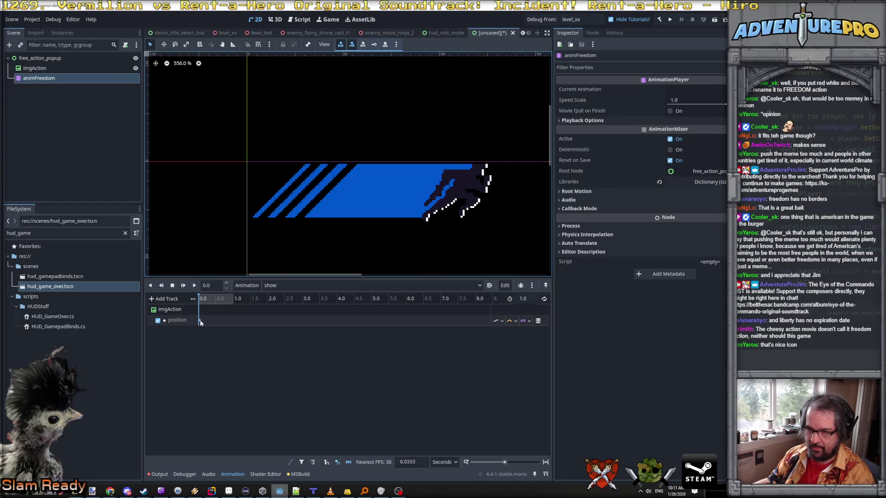
left_click(199, 321)
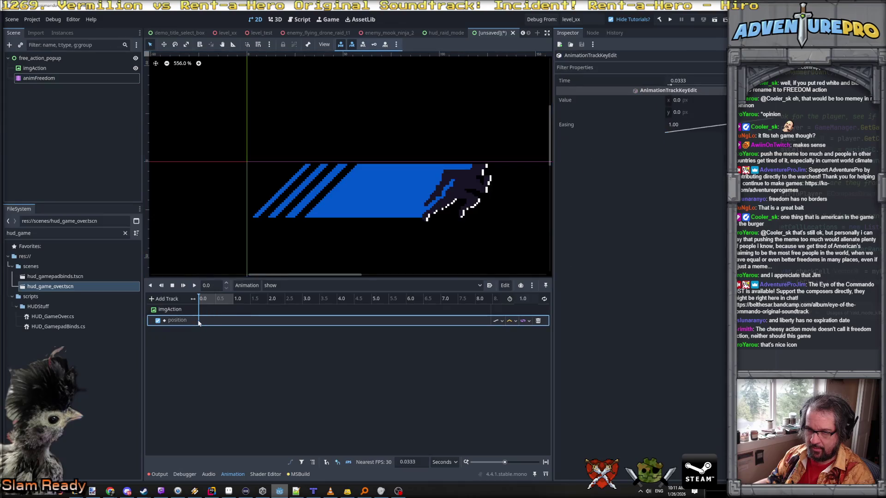
left_click(716, 100)
type("-32")
key("Return")
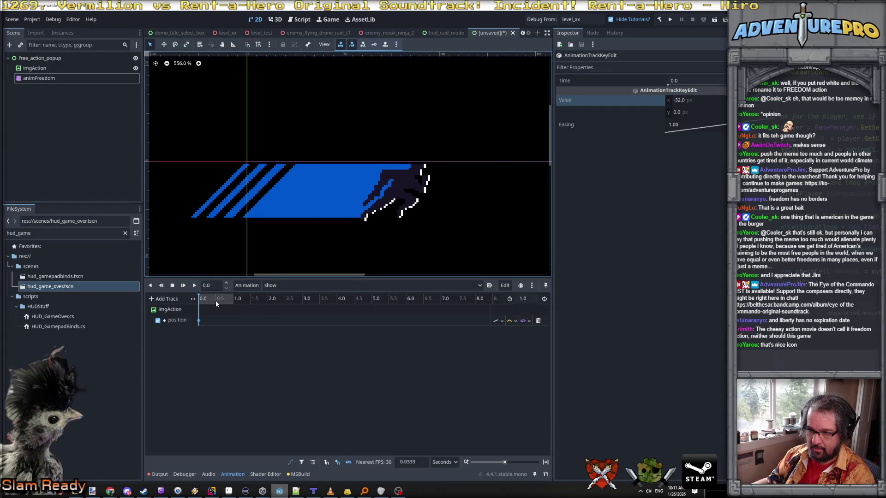
- Add a second position key with x 0 and set its time to 0.2 s
left_click(201, 297)
left_click_drag(201, 297, 210, 298)
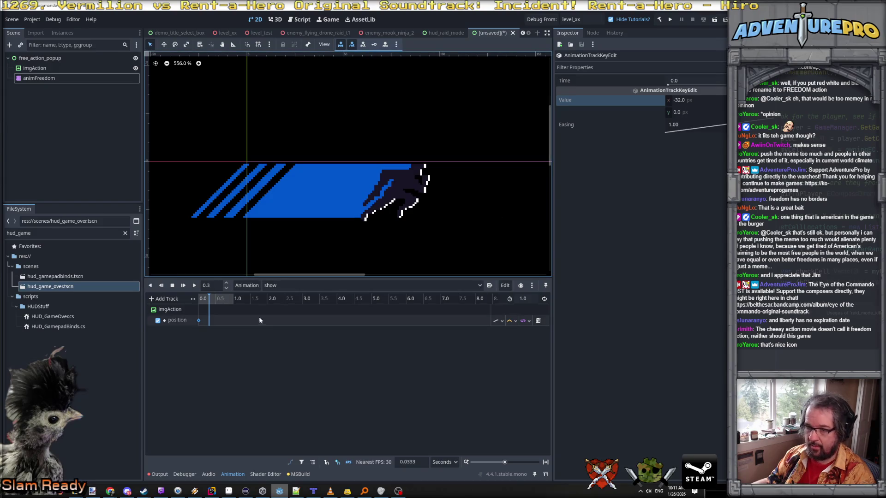
right_click(210, 324)
left_click(216, 327)
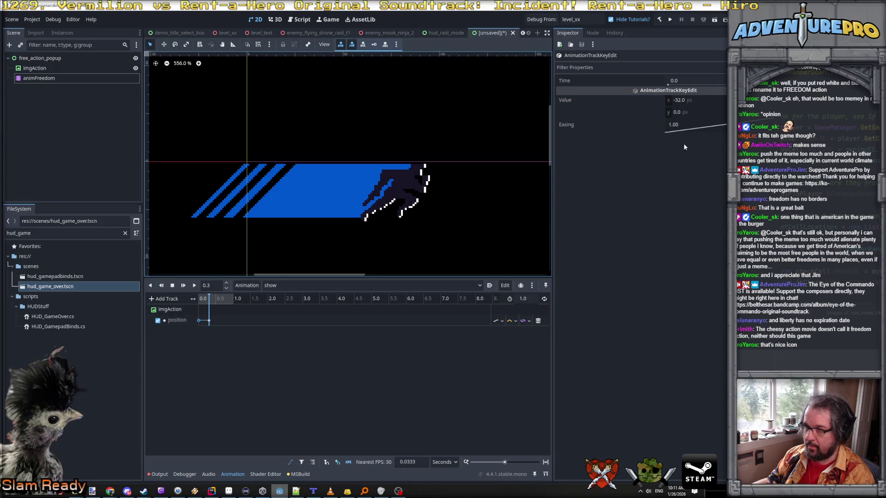
left_click(701, 100)
type("0")
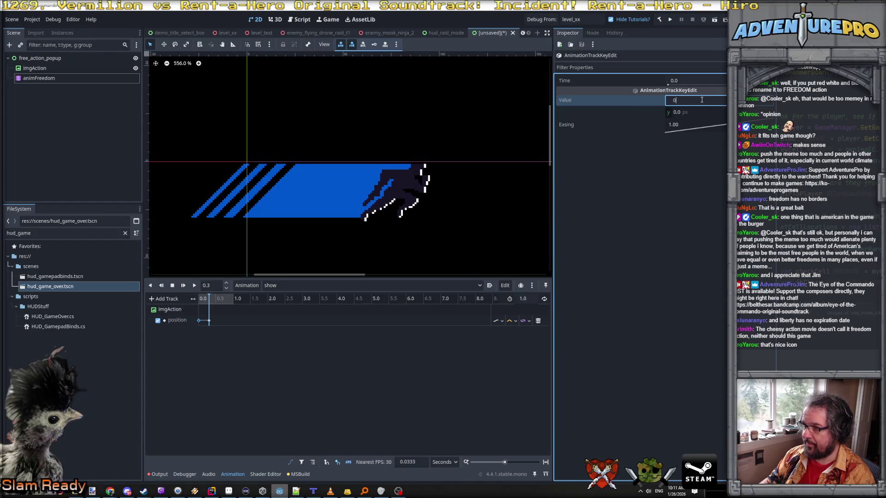
key("Return")
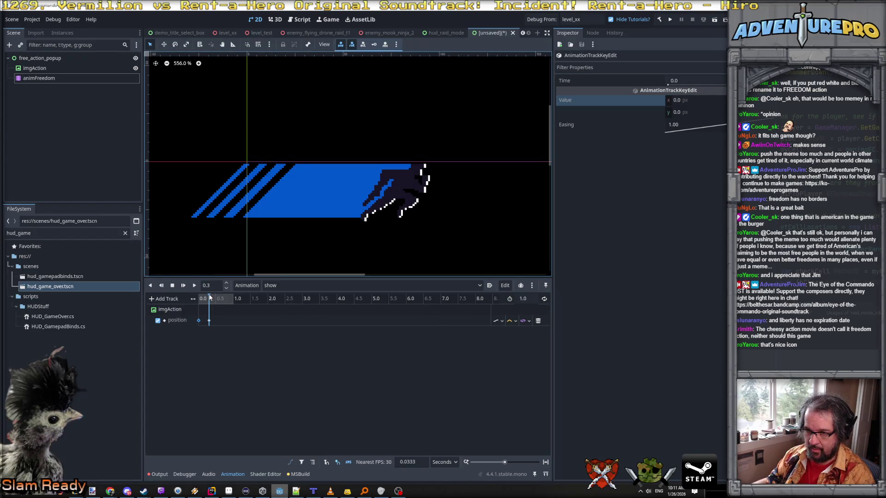
left_click_drag(210, 298, 226, 299)
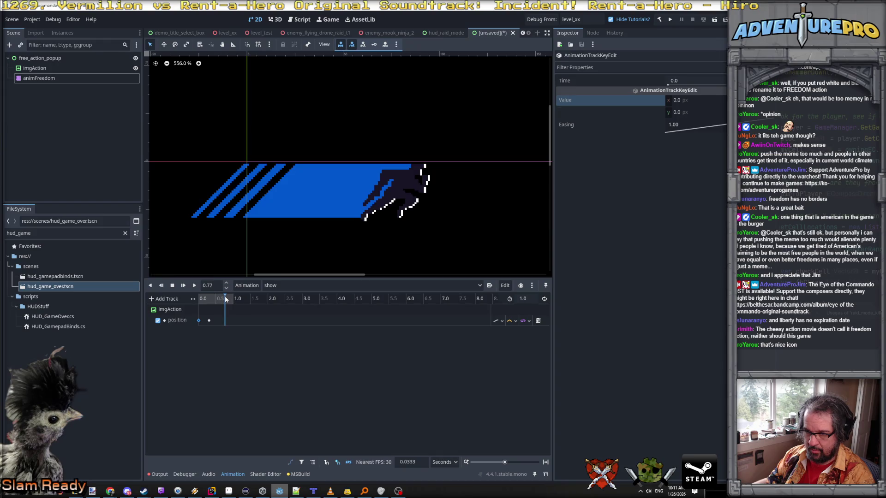
left_click(206, 320)
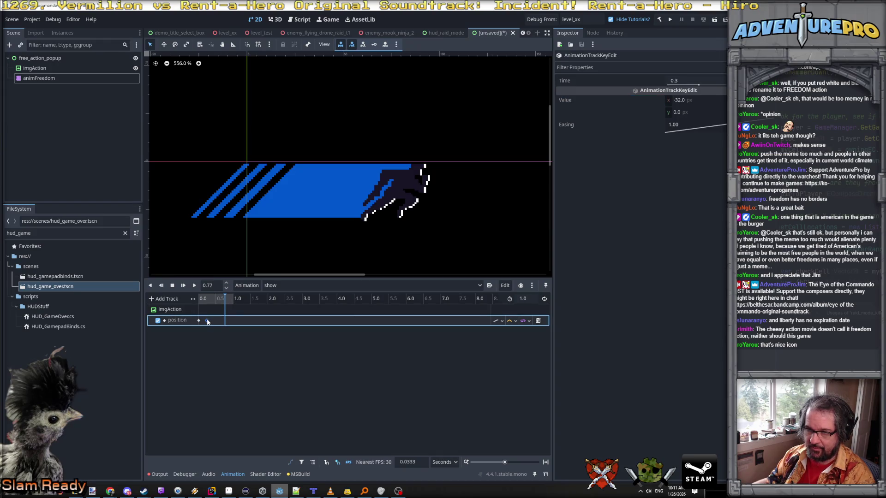
left_click(688, 82)
type("0.2")
key("Return")
- Add a third position key and set its time to 0.8 s
left_click(219, 289)
right_click(226, 320)
left_click(232, 326)
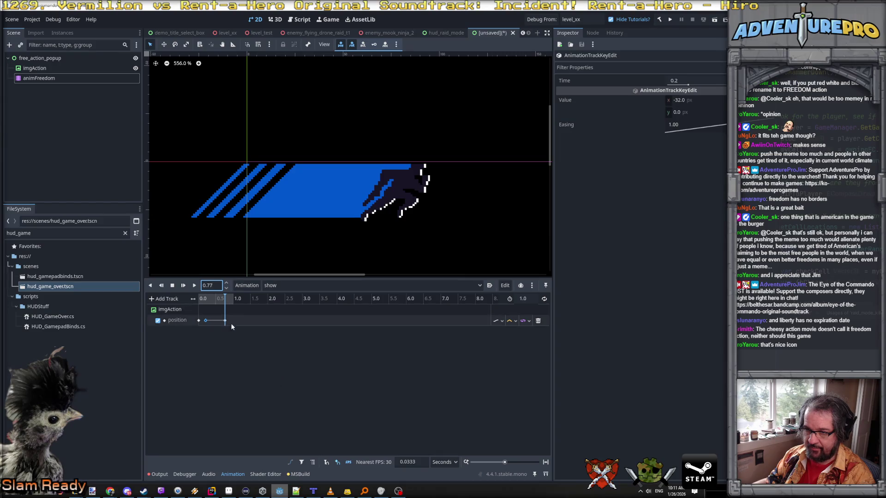
left_click(709, 82)
type("0.88")
key("Return")
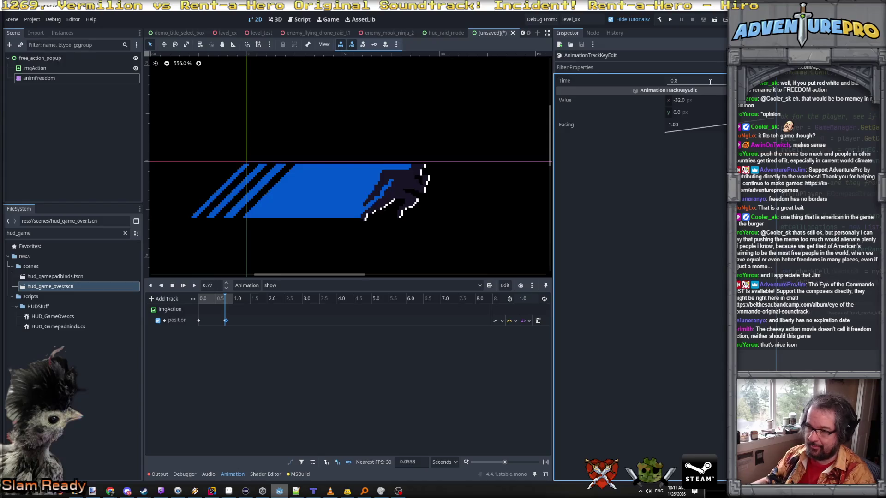
left_click(226, 321)
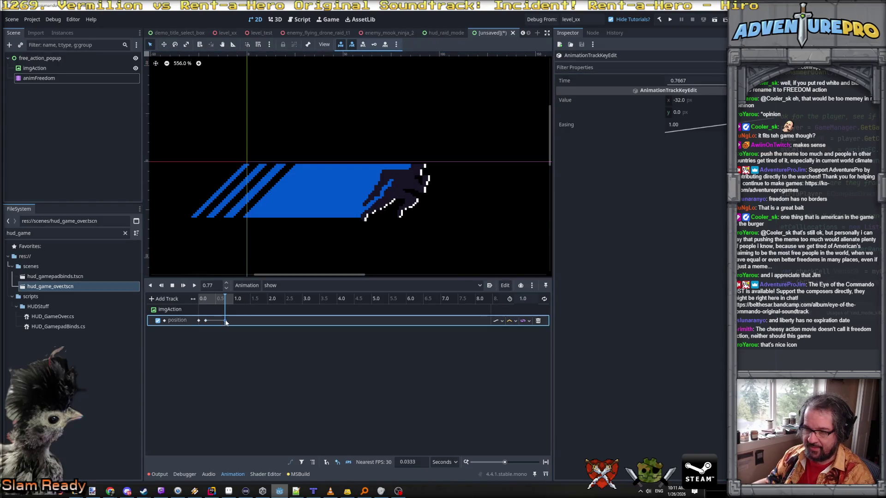
left_click(693, 80)
type("0.8")
key("Return")
- Add a fourth position key at 1.0 s
left_click(234, 312)
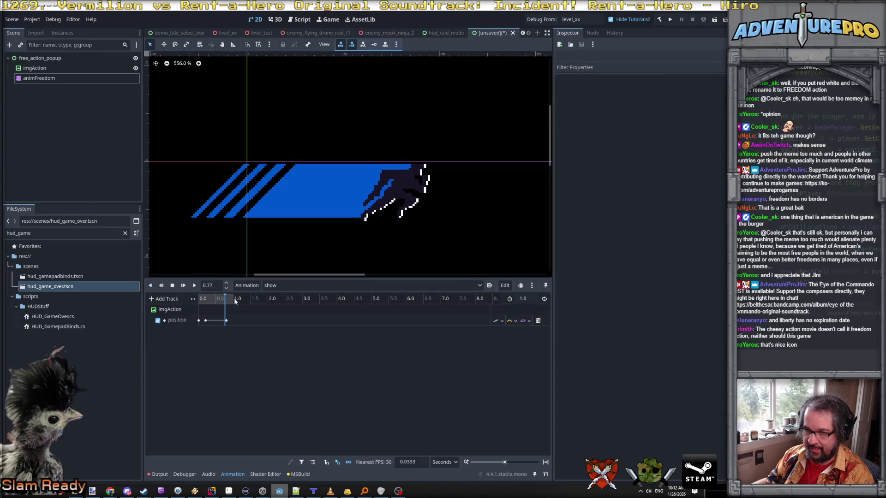
left_click_drag(226, 298, 233, 298)
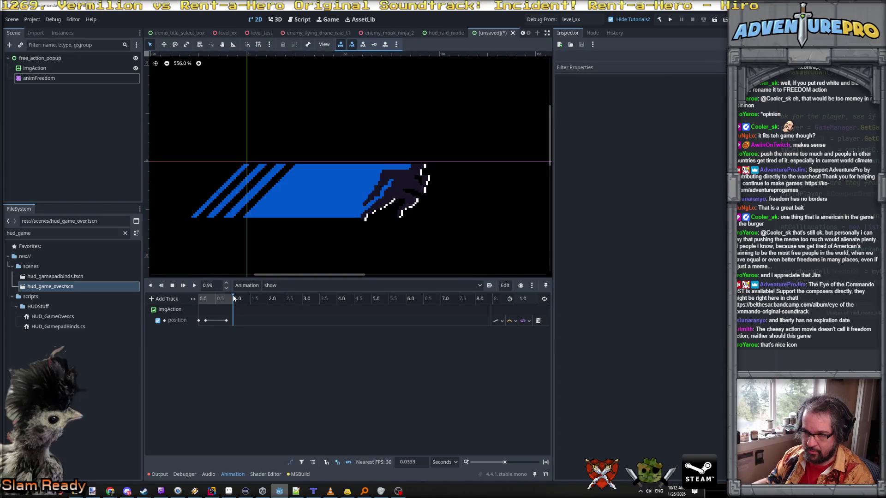
right_click(234, 321)
left_click(237, 325)
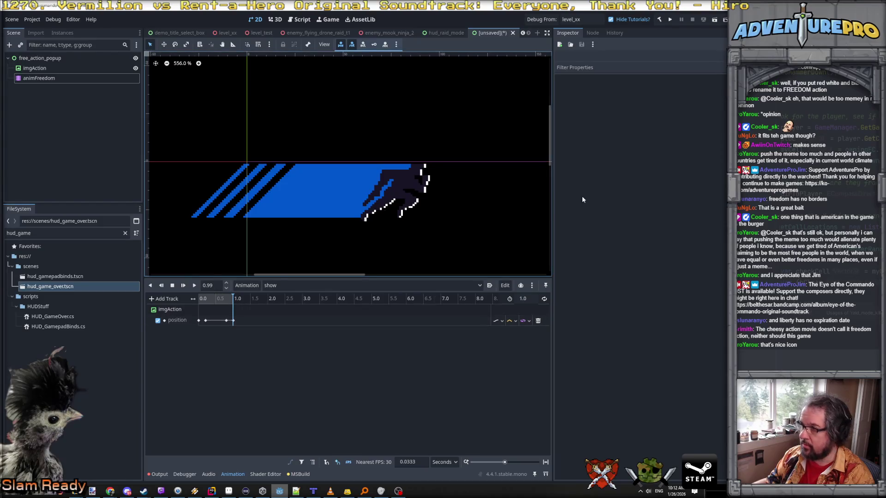
left_click(232, 320)
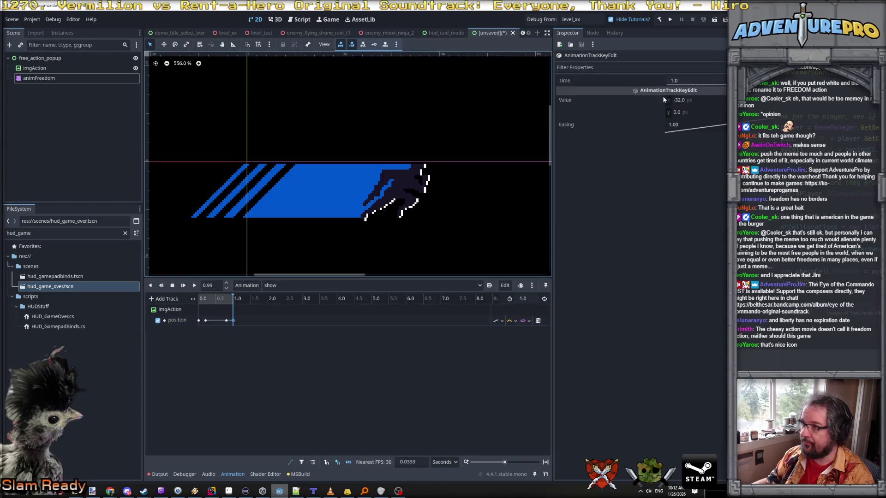
left_click(700, 100)
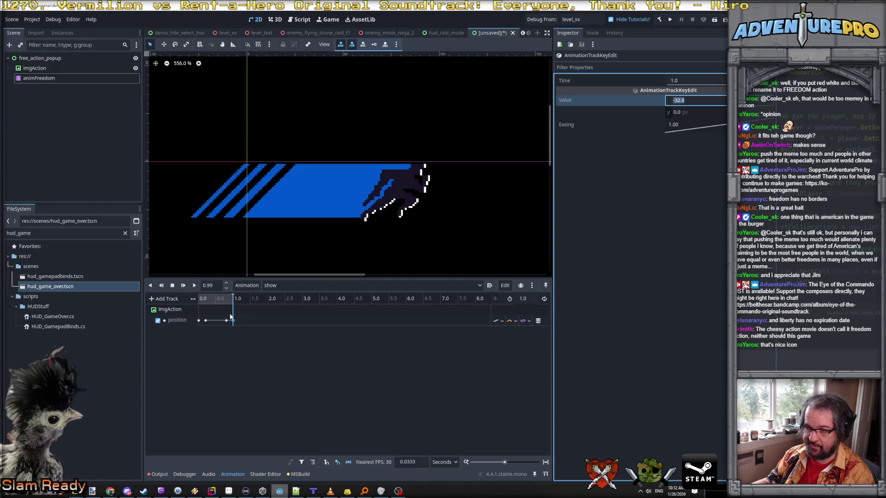
- Set the x values of the 0.2, 0.8 and 1.0 s keys to 0, 32 and 64
left_click(205, 320)
left_click(694, 99)
type("0")
key("Return")
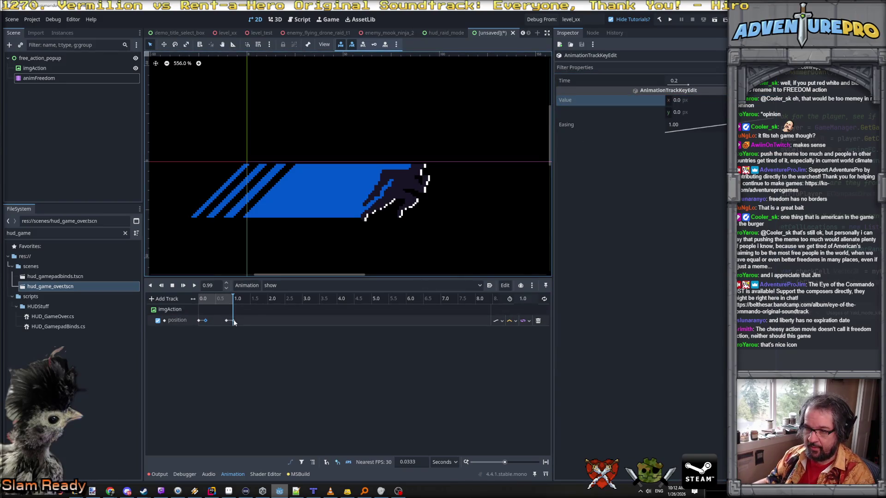
left_click(226, 320)
left_click(701, 100)
type("3")
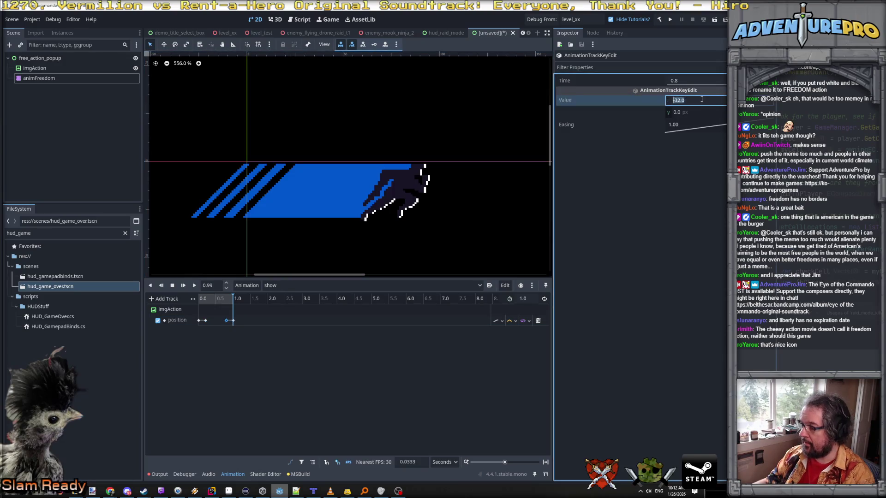
type("2")
key("Return")
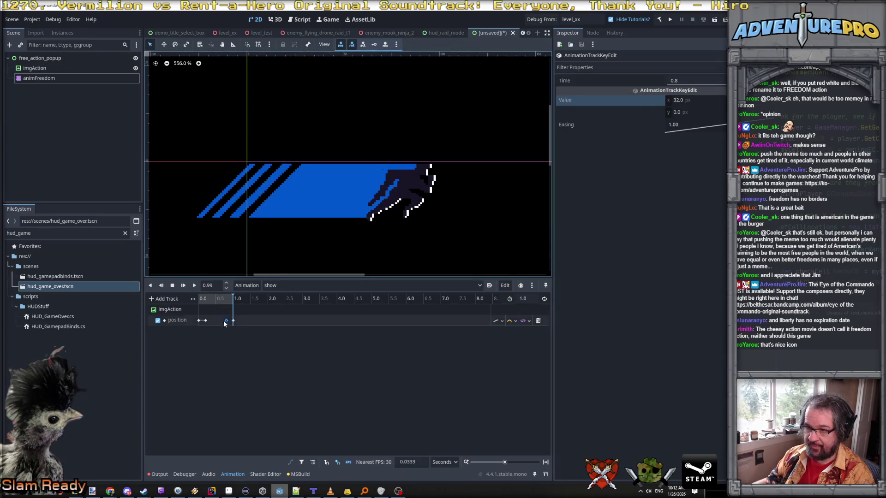
left_click(233, 320)
left_click(717, 100)
type("64")
key("Return")
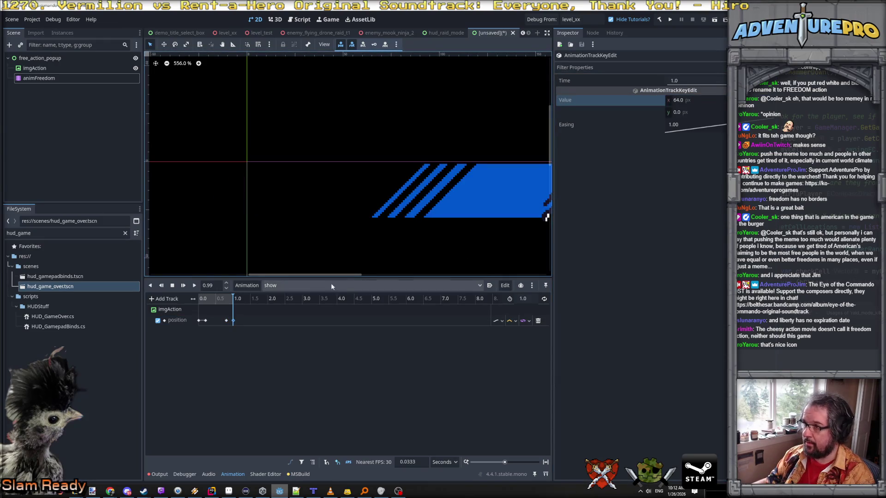
- Check the position keys and play the show animation backwards from the end
left_click(226, 320)
right_click(227, 322)
left_click(233, 321)
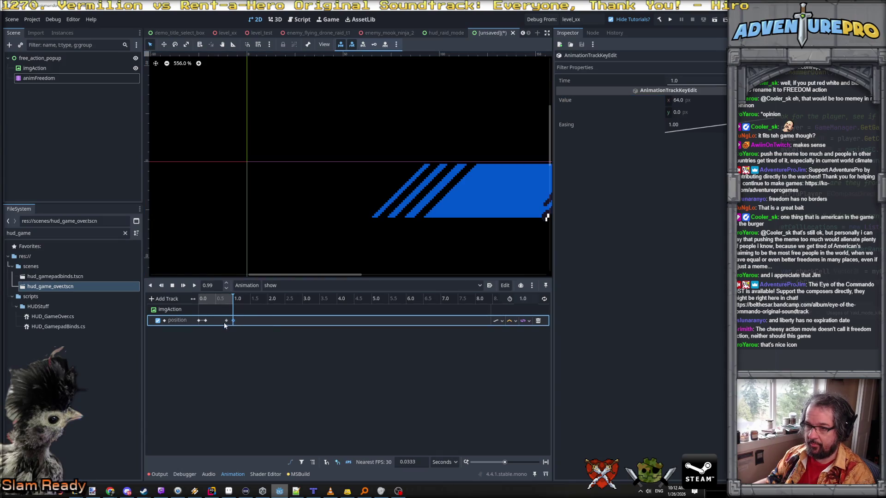
left_click(198, 320)
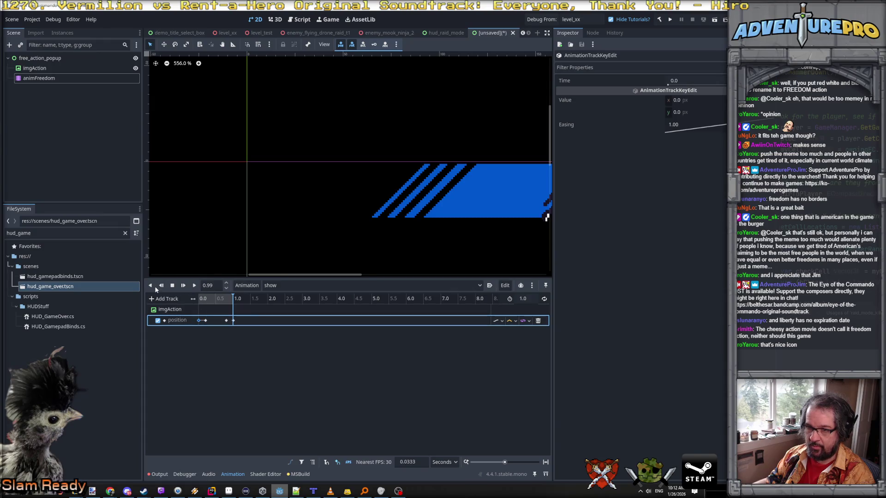
left_click(160, 287)
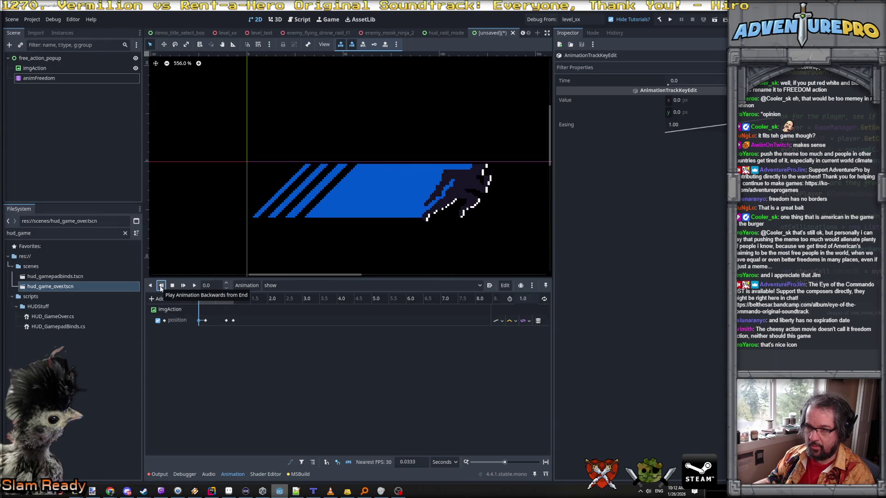
scroll(273, 254, "down", 2)
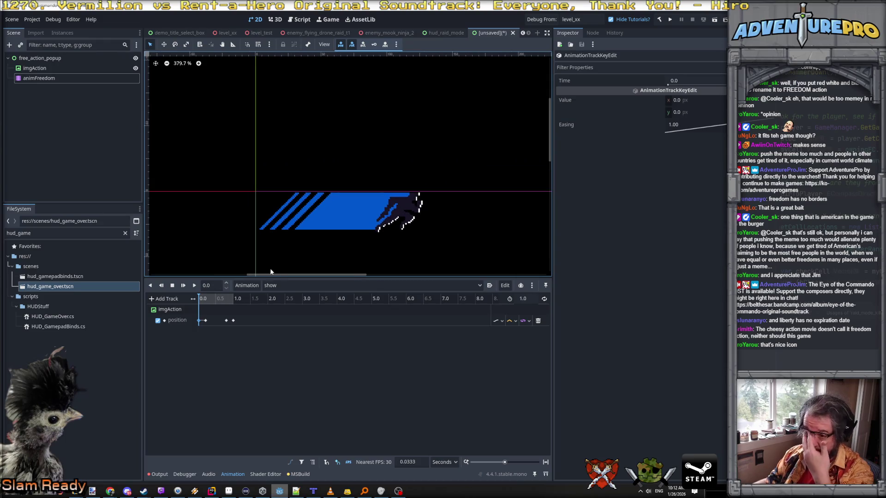
- Set the 0.0 s position key's x to -32 and preview the show animation
left_click(702, 99)
type("-32")
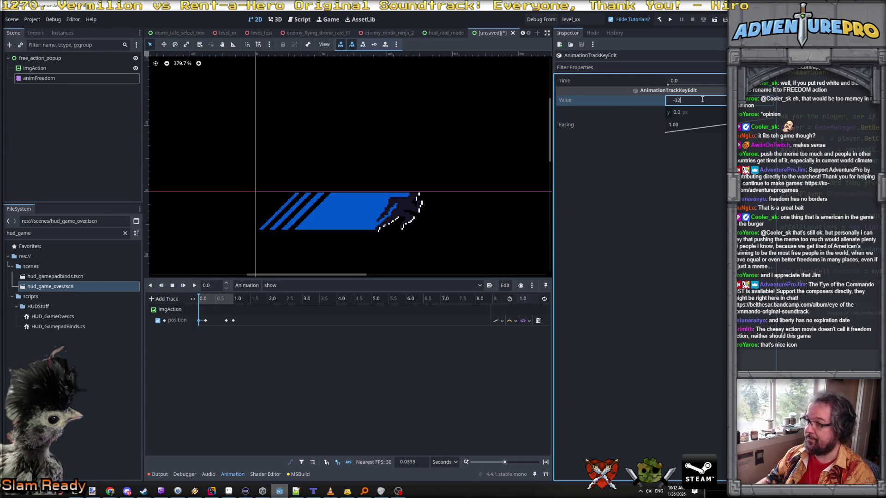
key("Return")
left_click(205, 321)
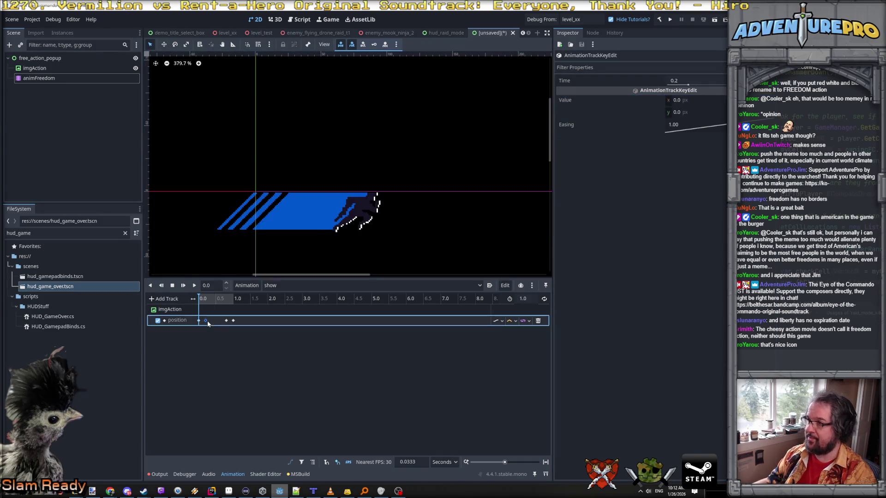
left_click(199, 321)
left_click(195, 286)
- Change the 0.8 s position key's x value to 16
left_click(198, 321)
right_click(207, 321)
left_click(199, 321)
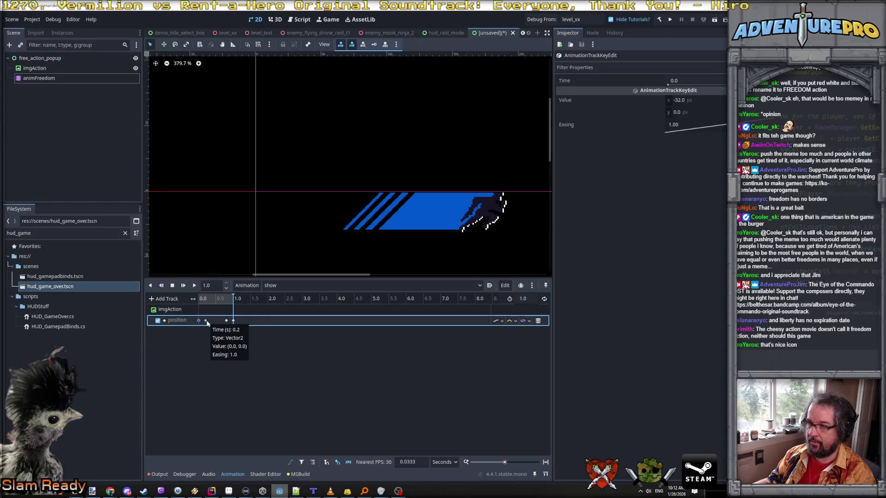
left_click(206, 320)
left_click(226, 320)
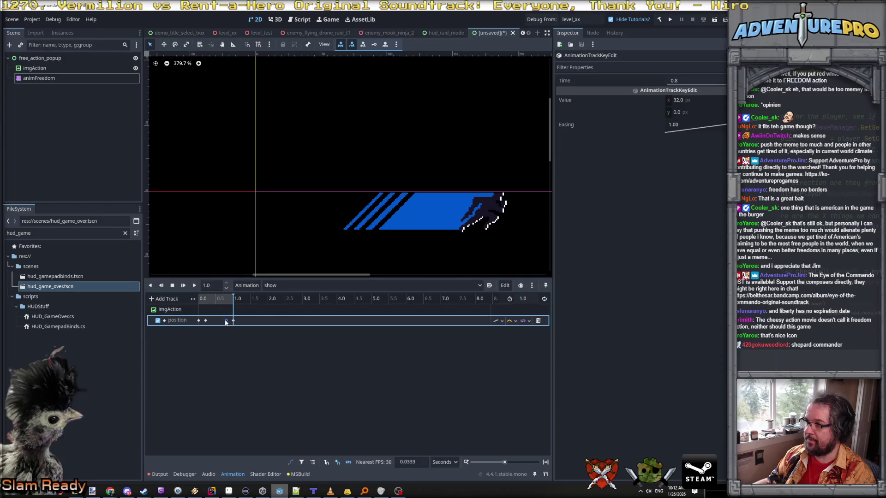
left_click(696, 101)
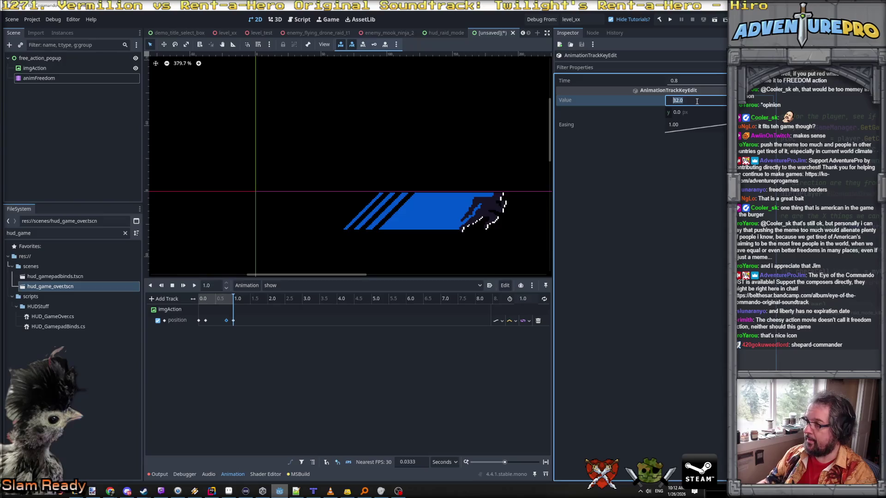
type("16")
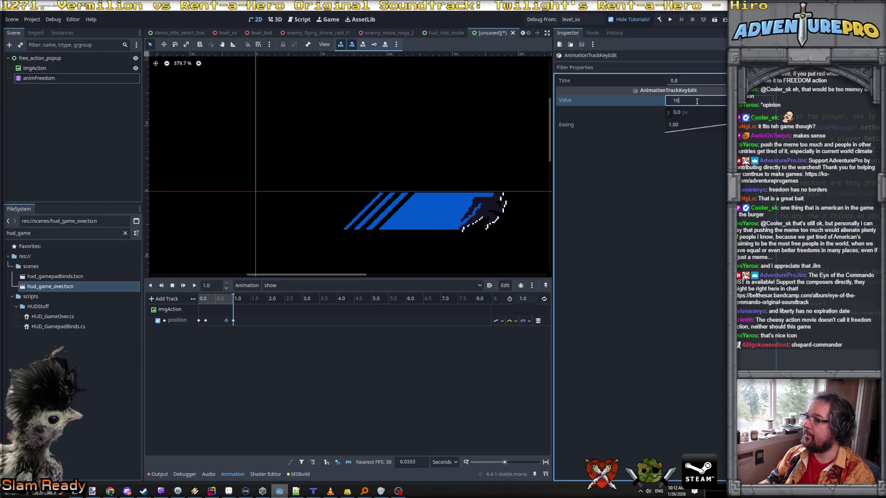
key("Return")
- Change the 1.0 s position key's x value to 48
left_click(233, 322)
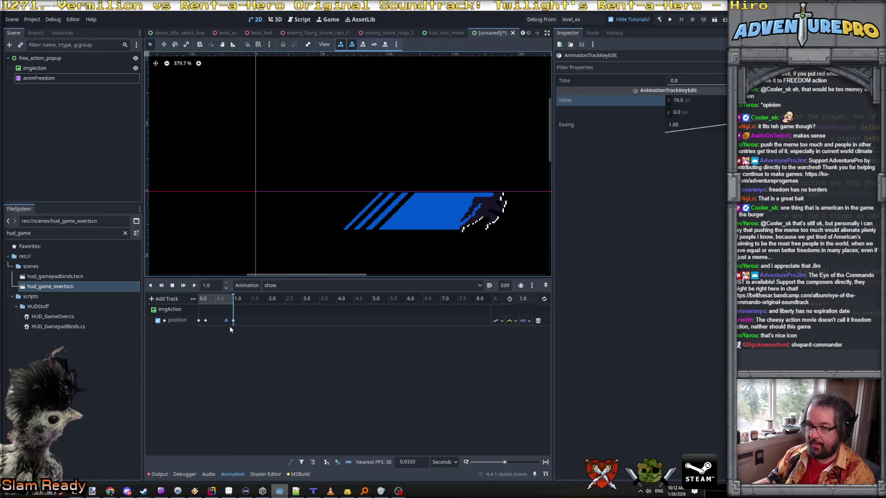
left_click(692, 101)
type("48")
key("Return")
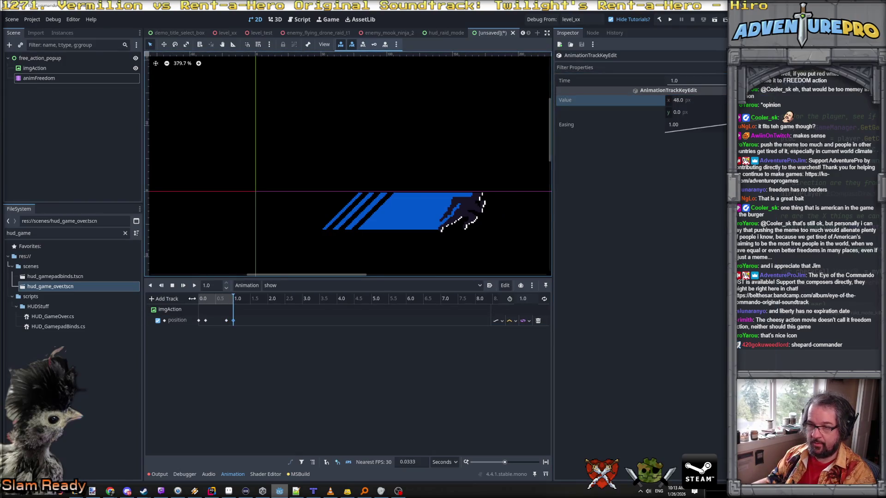
- Preview the show animation backwards and forwards, then select the imgAction node
left_click(159, 286)
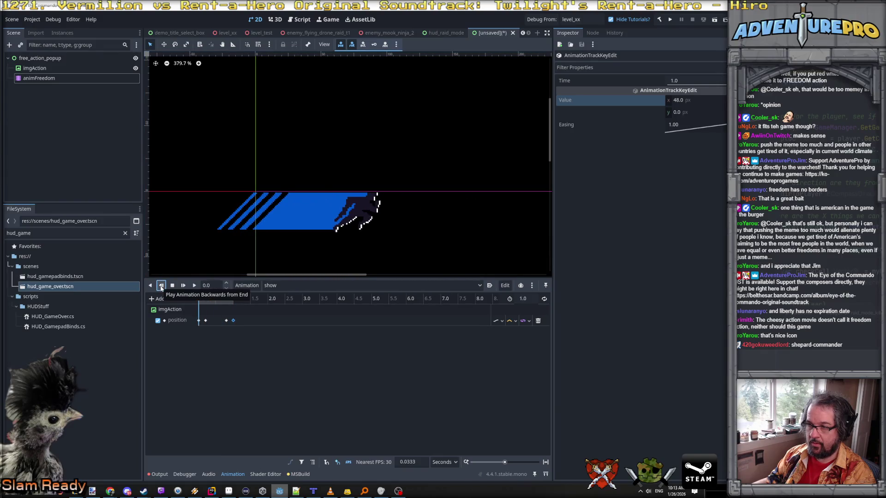
left_click(194, 286)
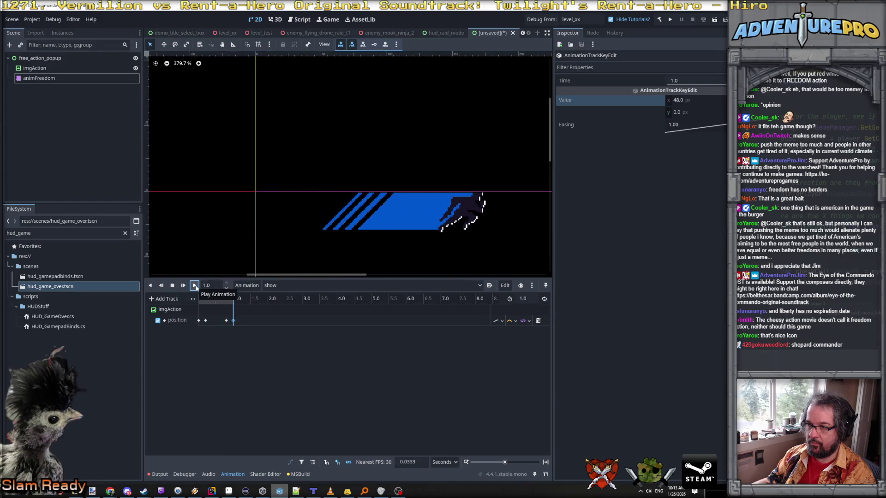
left_click(160, 286)
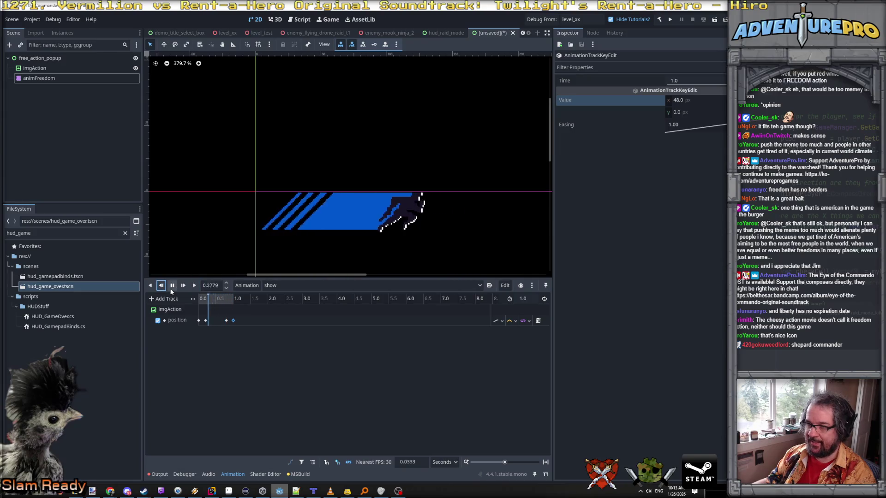
left_click(195, 286)
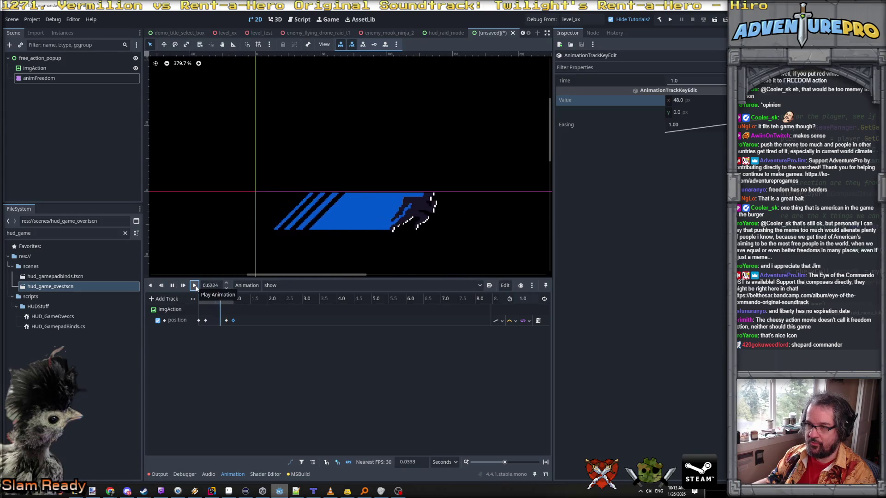
left_click(160, 286)
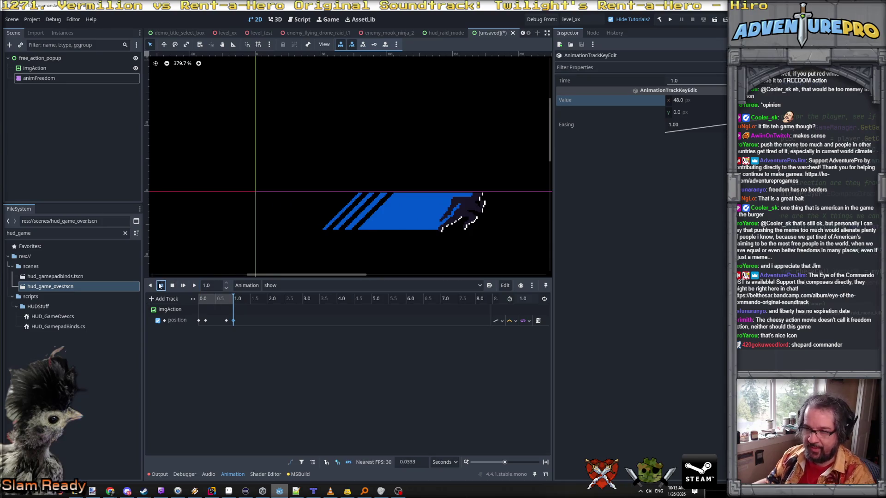
left_click(172, 311)
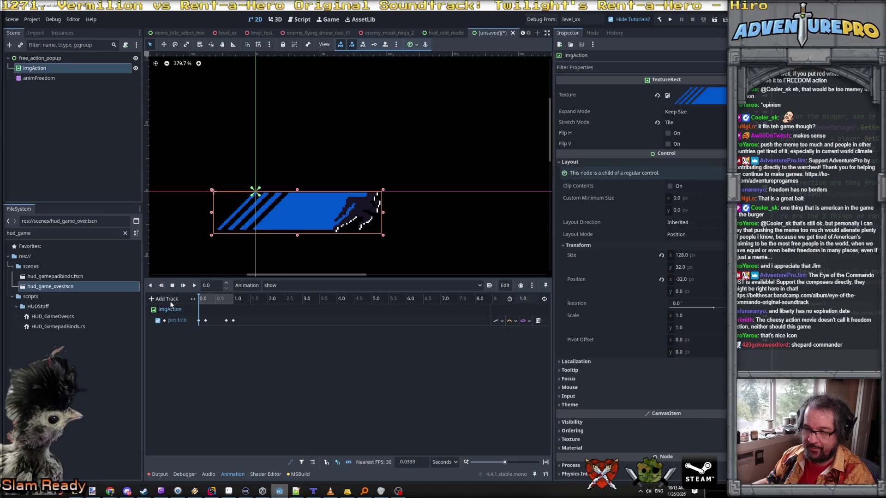
- Add a property track animating imgAction's modulate to the show animation
left_click(166, 299)
left_click(173, 309)
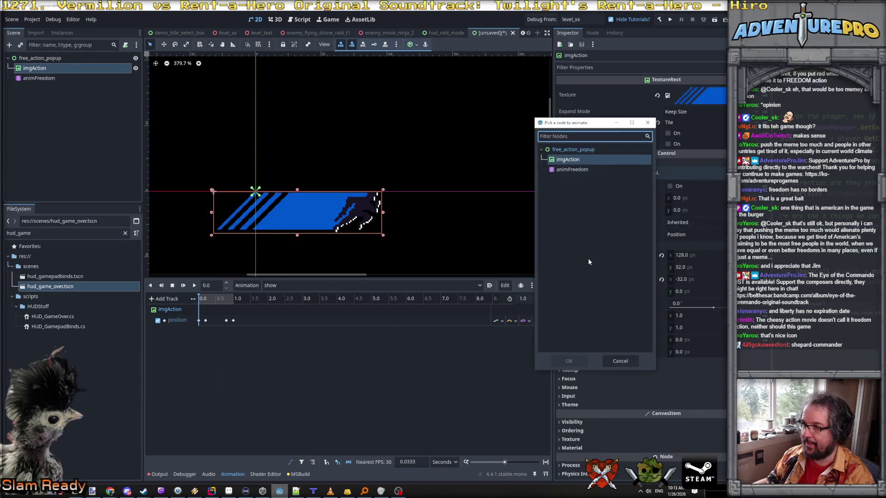
left_click(587, 159)
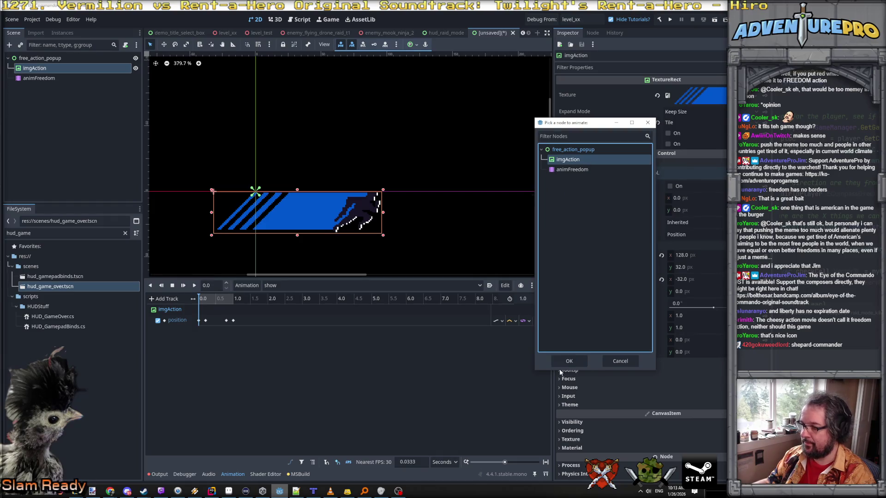
left_click(569, 361)
type("modu")
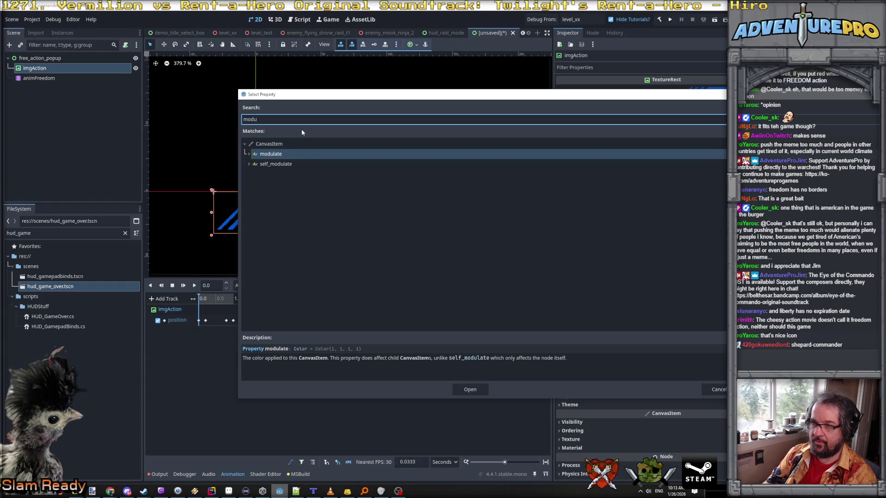
key("Return")
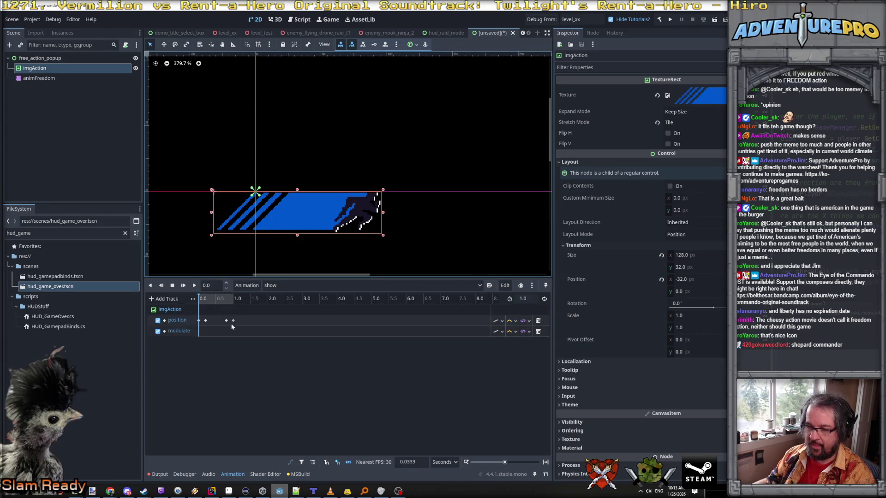
scroll(234, 335, "up", 3)
- Select the position track keys and attempt to insert keys on the modulate track
scroll(221, 328, "up", 2)
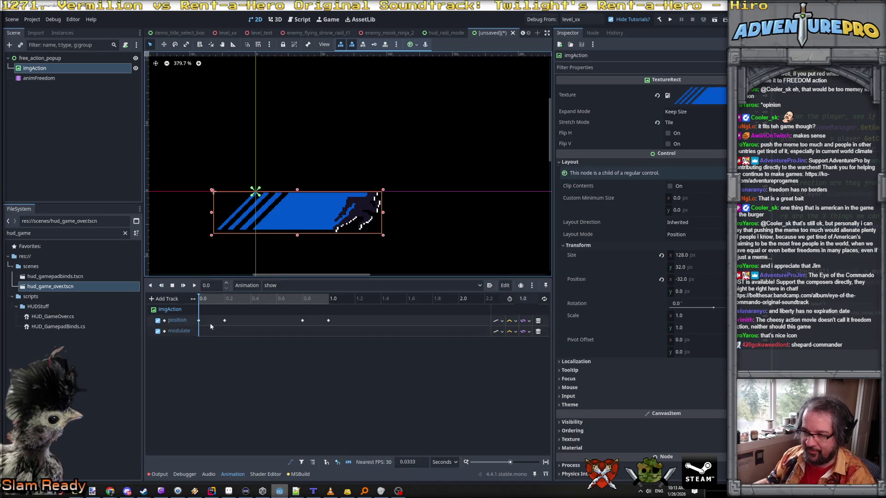
left_click(362, 325)
left_click_drag(362, 324, 209, 326)
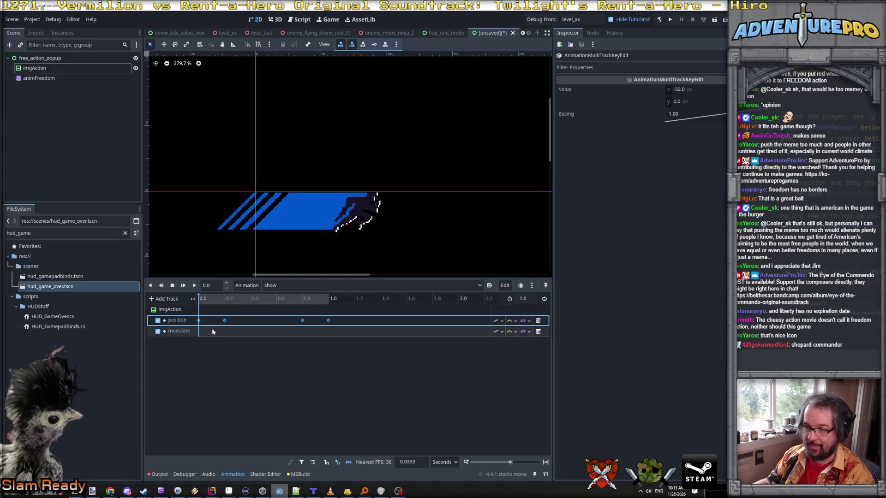
right_click(225, 323)
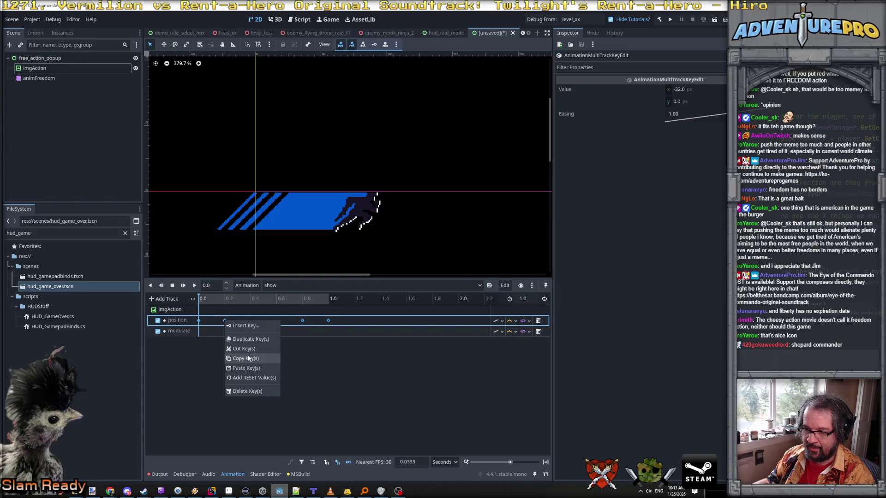
left_click(223, 333)
right_click(223, 334)
left_click(239, 348)
right_click(230, 334)
left_click(239, 348)
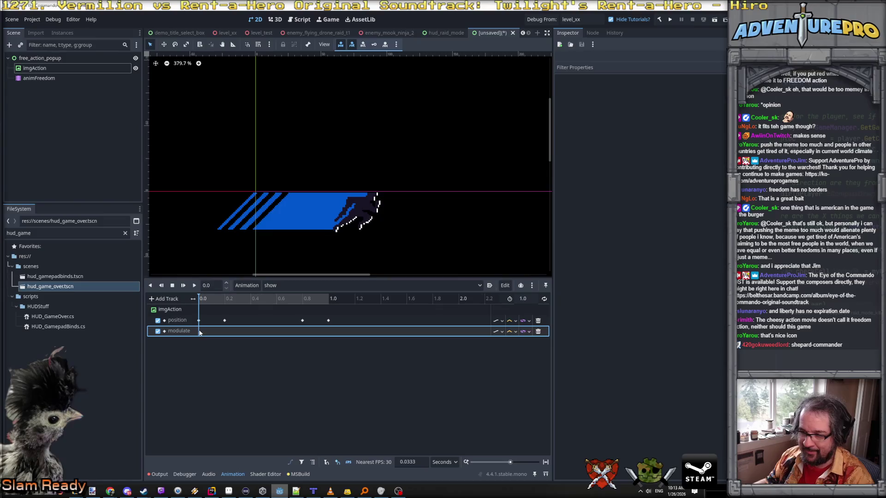
- Insert a fully transparent modulate key at 0.0 s
left_click(204, 299)
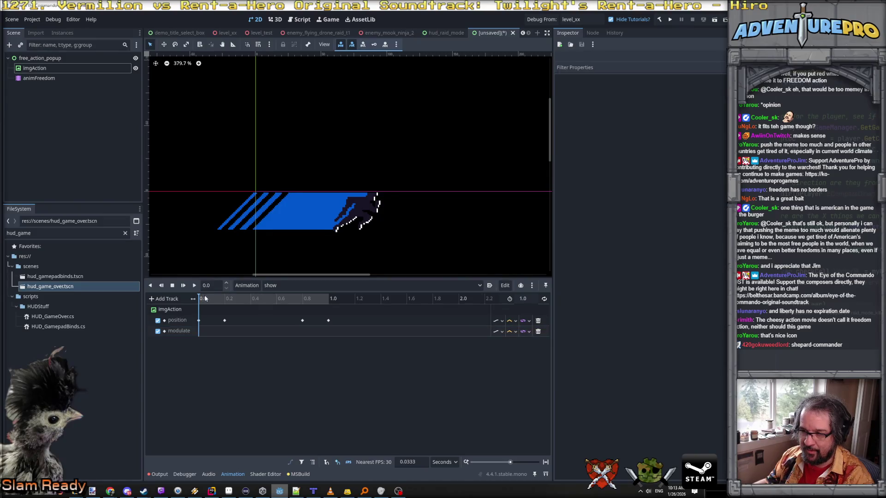
left_click_drag(204, 299, 199, 299)
right_click(199, 331)
left_click(208, 337)
left_click(200, 331)
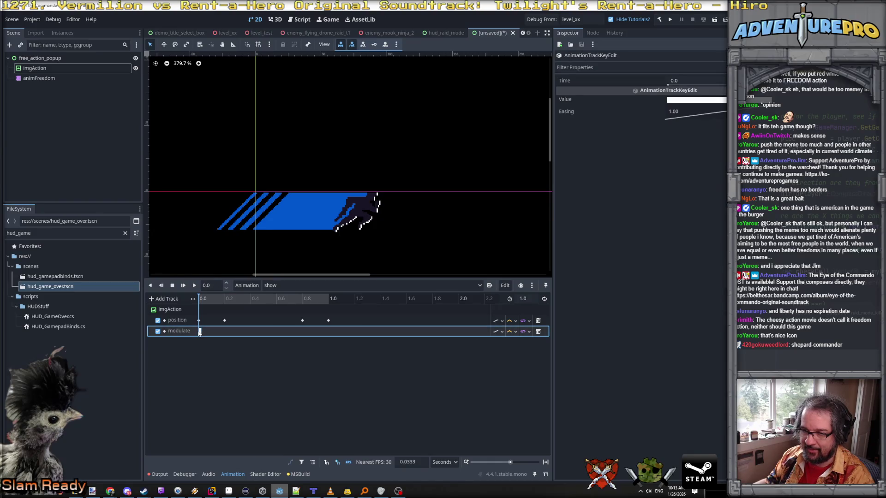
left_click(696, 99)
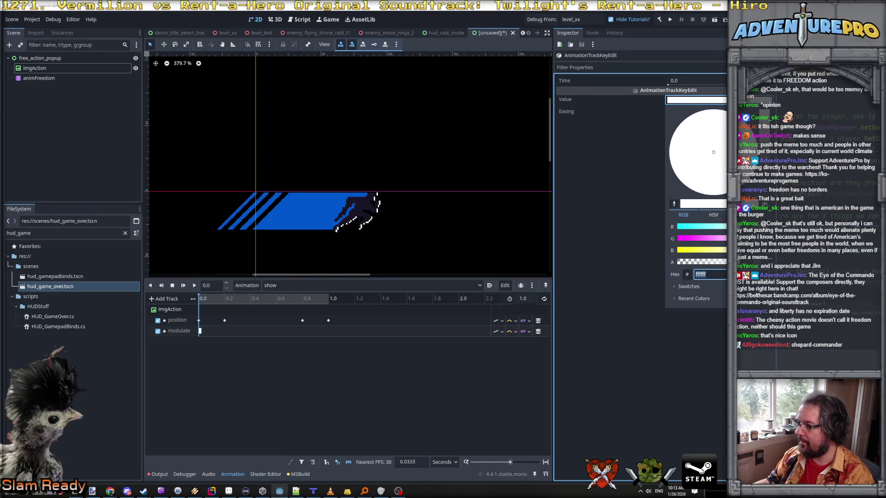
left_click_drag(721, 262, 664, 261)
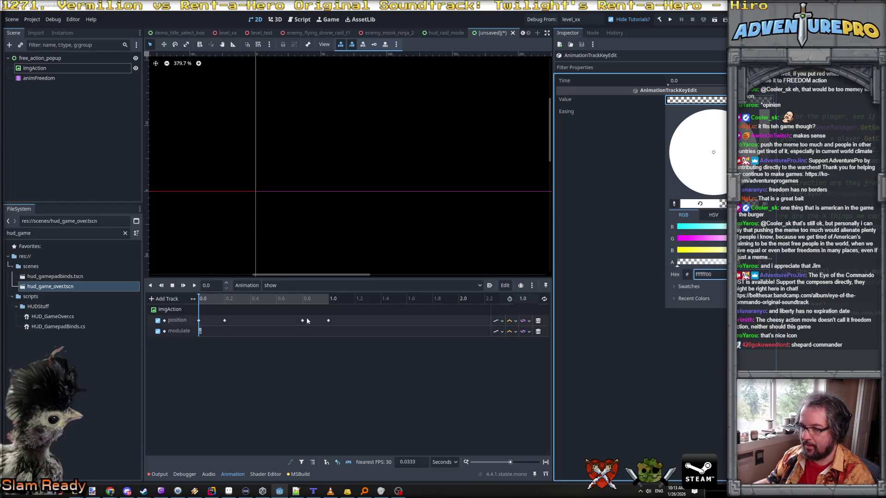
left_click(224, 331)
- Insert fully opaque white modulate keys at 0.2 s and 0.8 s
right_click(226, 333)
left_click(238, 337)
left_click(224, 331)
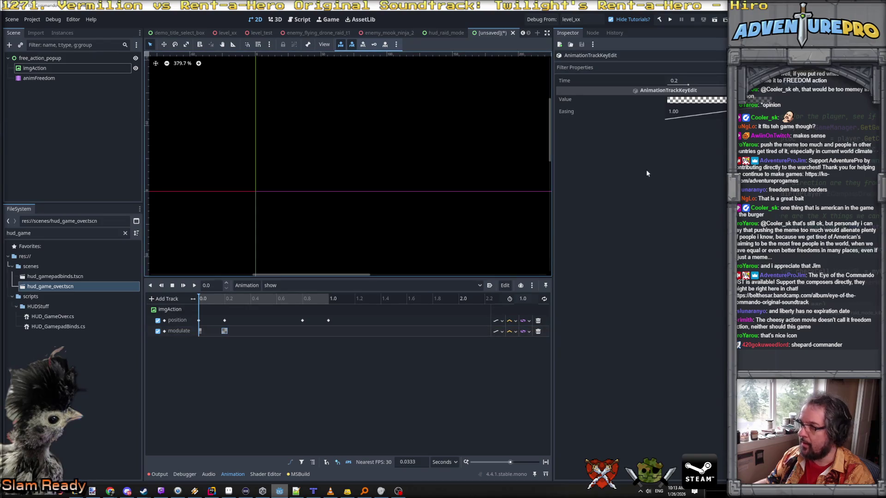
left_click(692, 100)
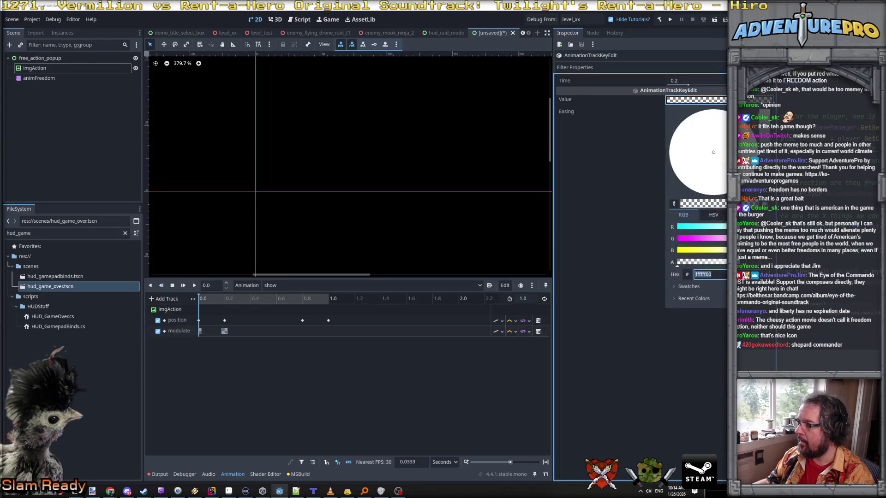
left_click_drag(718, 264, 756, 264)
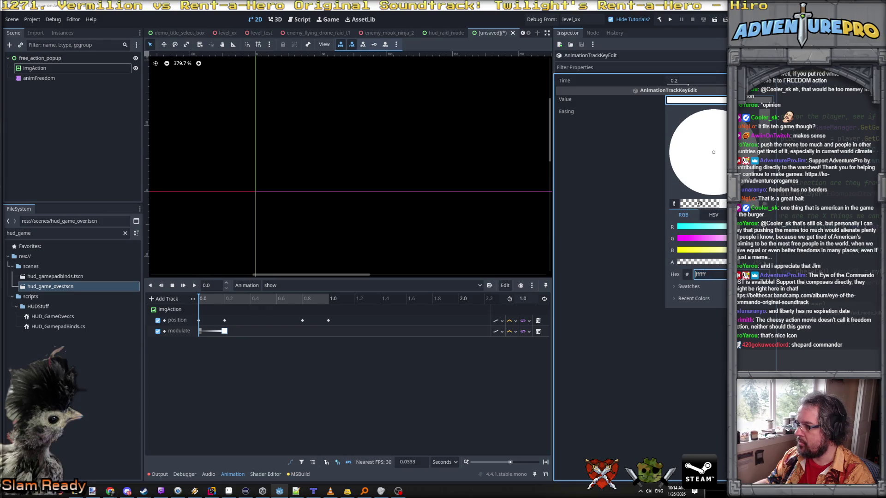
left_click(302, 333)
left_click(307, 335)
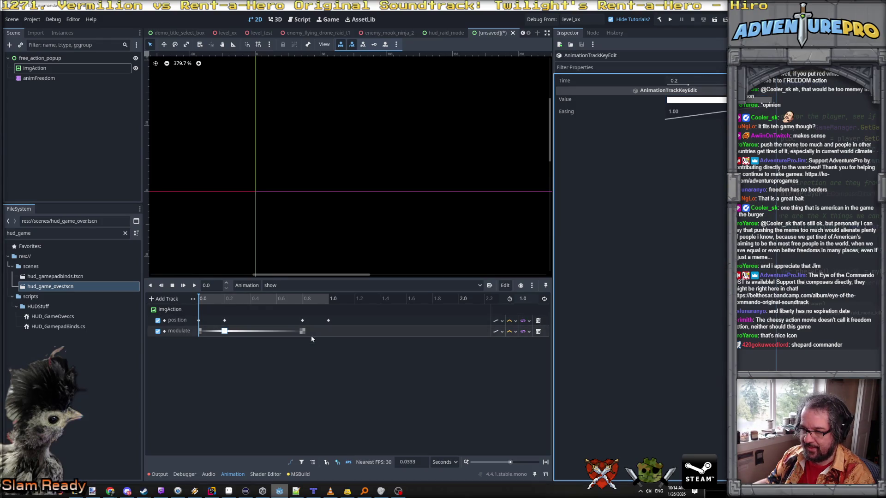
left_click(304, 332)
left_click(722, 99)
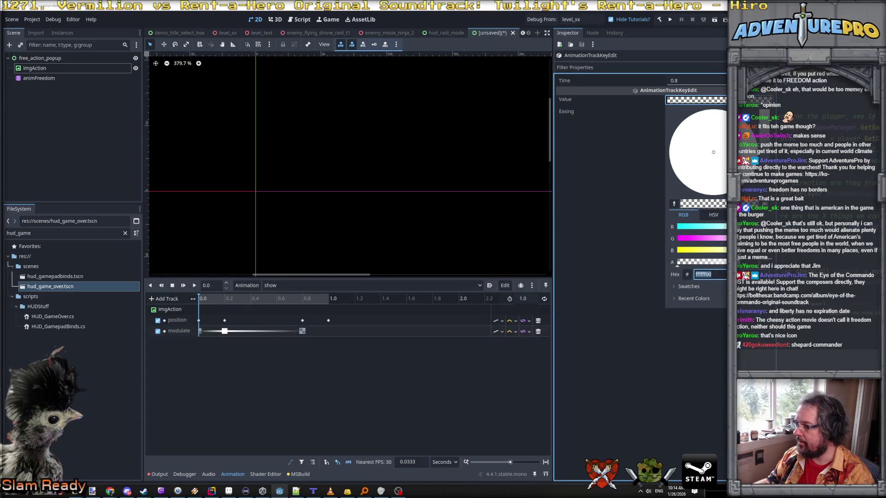
left_click(718, 264)
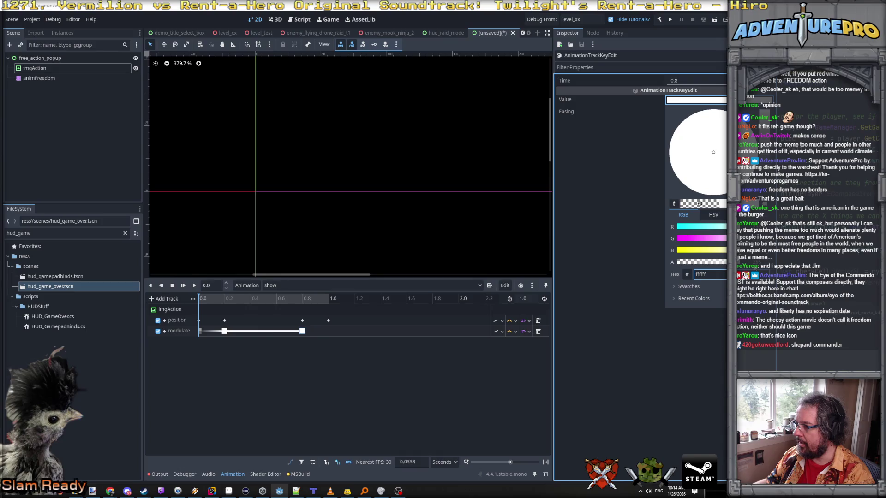
left_click(327, 329)
- Add a transparent ffffff00 modulate key at 1.0 s and play the animation
right_click(329, 330)
left_click(336, 338)
left_click(327, 331)
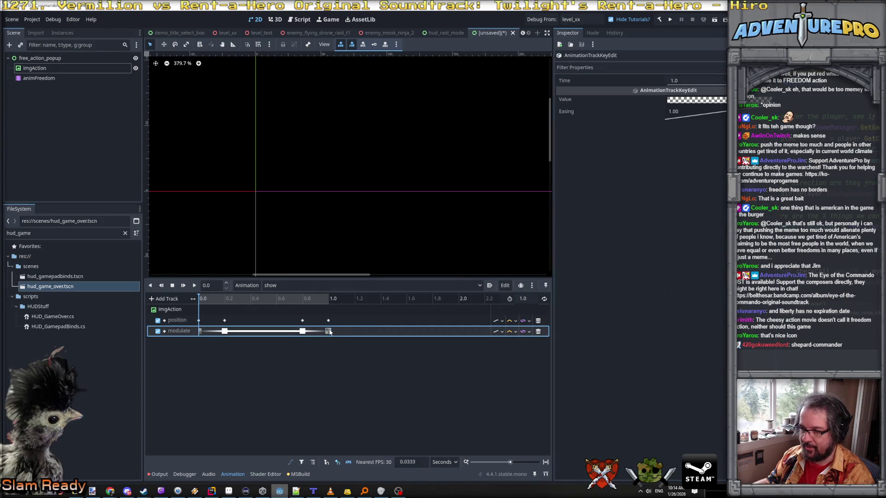
left_click(696, 99)
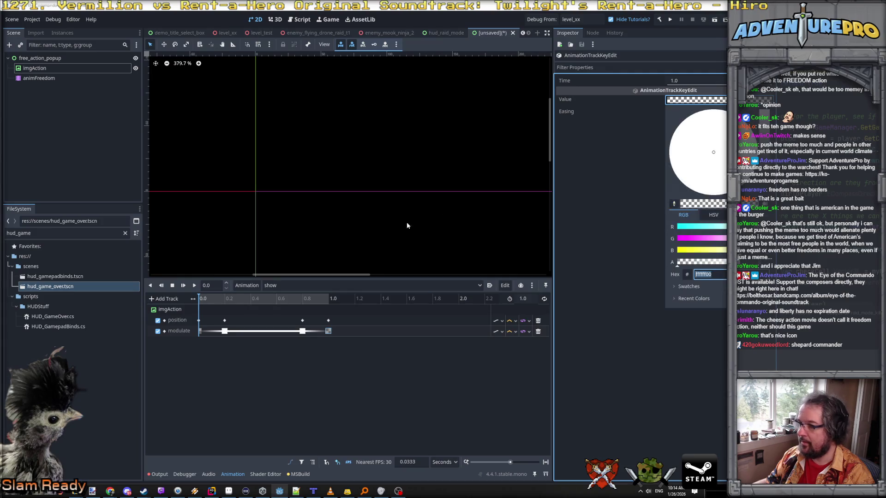
left_click(190, 286)
left_click(195, 285)
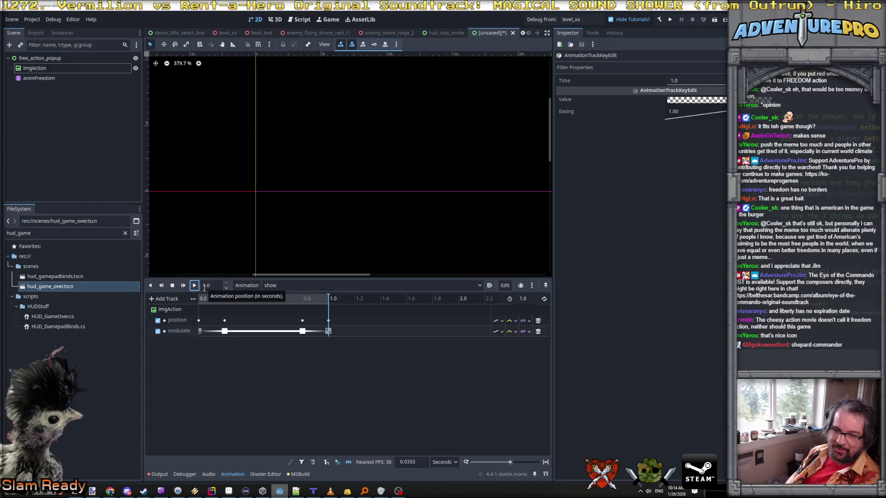
left_click(194, 285)
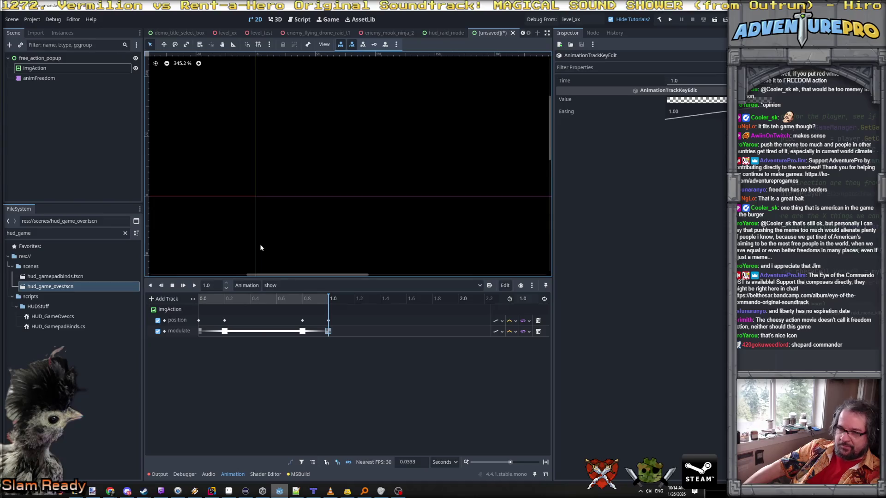
left_click(195, 286)
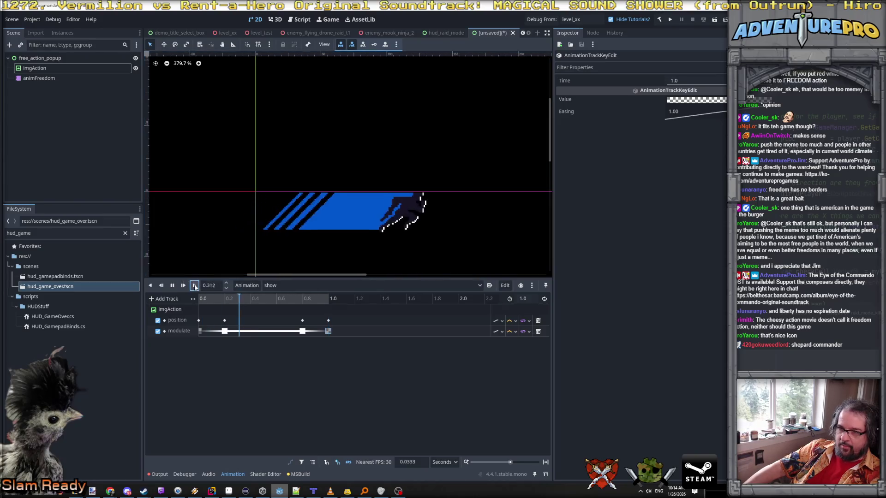
scroll(330, 227, "down", 3)
scroll(331, 227, "down", 1)
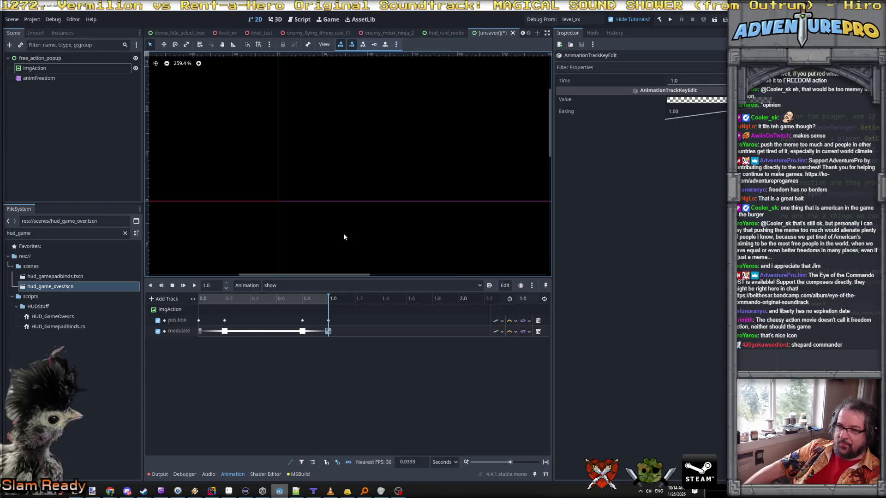
left_click(195, 286)
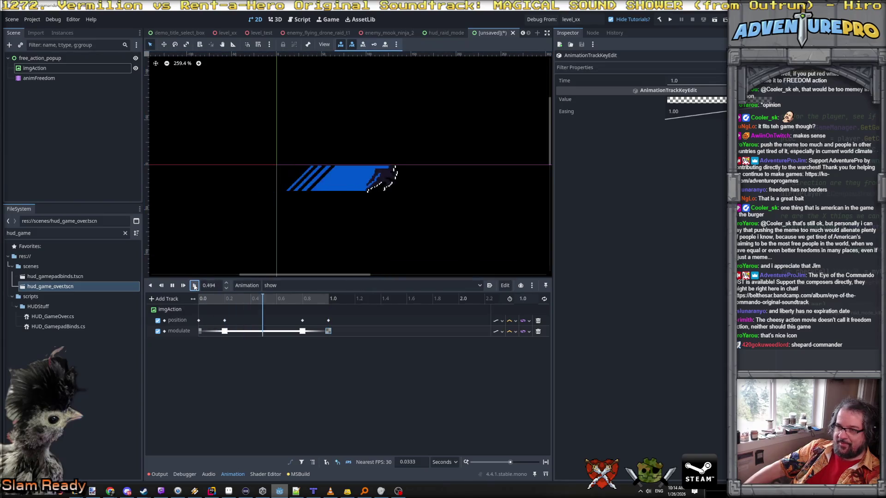
left_click(195, 286)
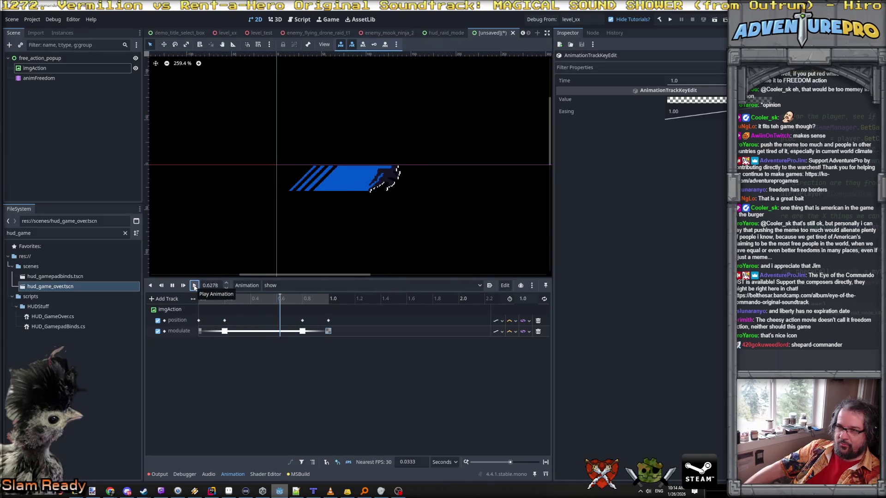
left_click(195, 286)
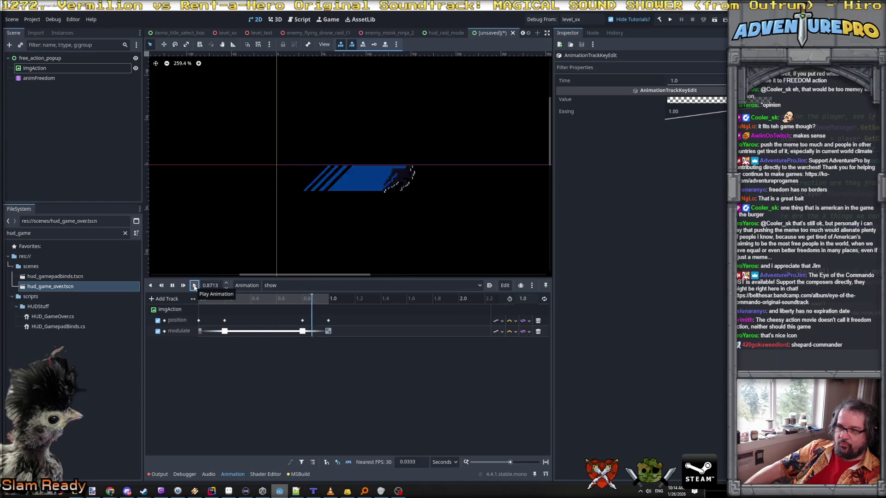
left_click(195, 286)
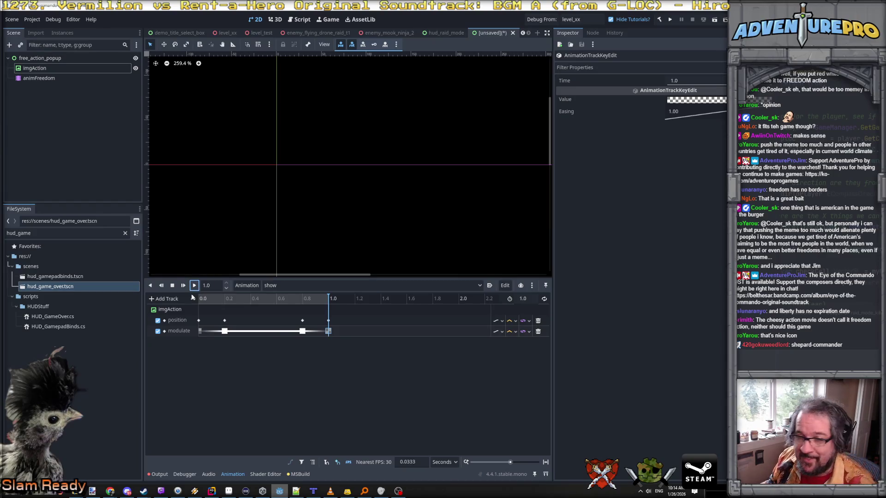
left_click(195, 287)
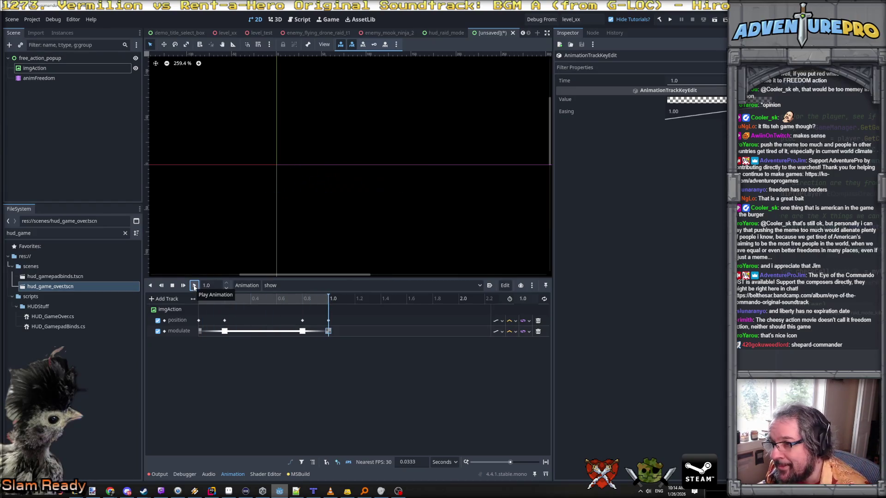
left_click(40, 58)
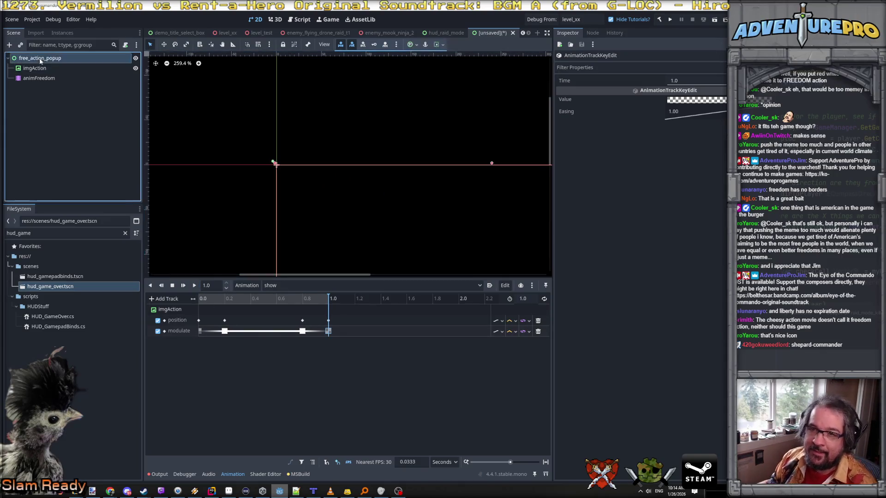
- Switch the edited animation between RESET and show, ending on RESET
right_click(39, 58)
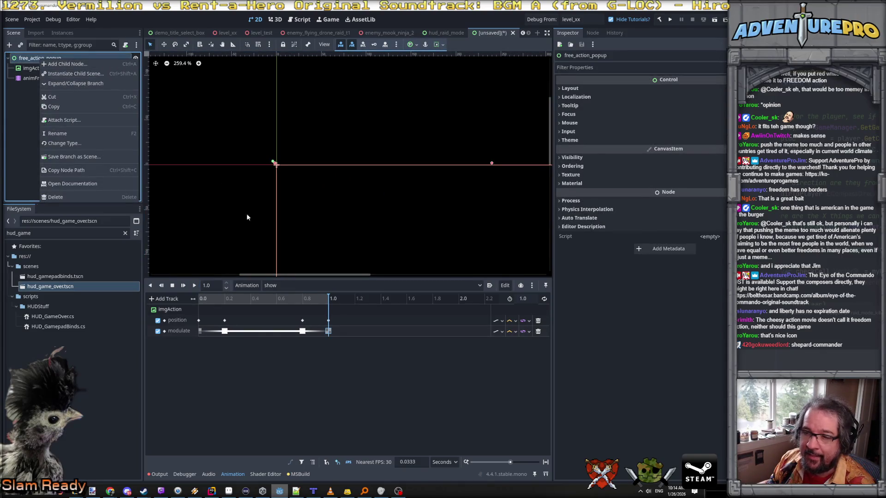
left_click(306, 283)
left_click(303, 284)
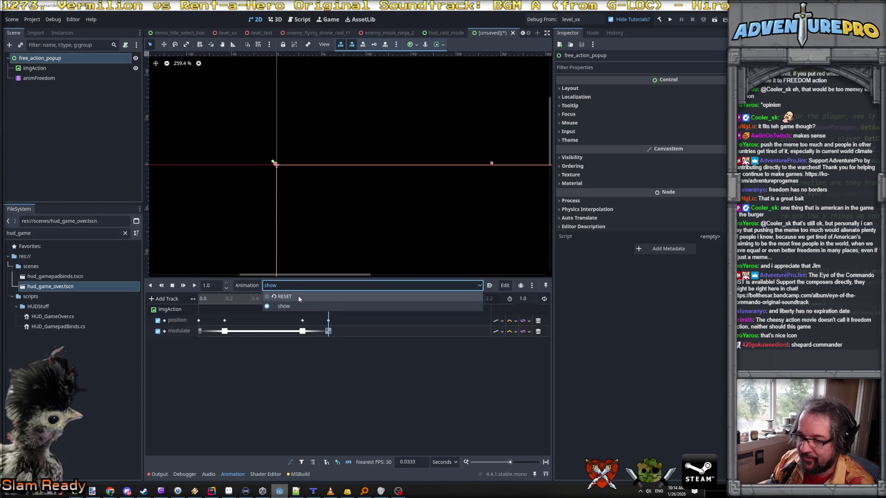
left_click(298, 296)
left_click(298, 286)
left_click(299, 307)
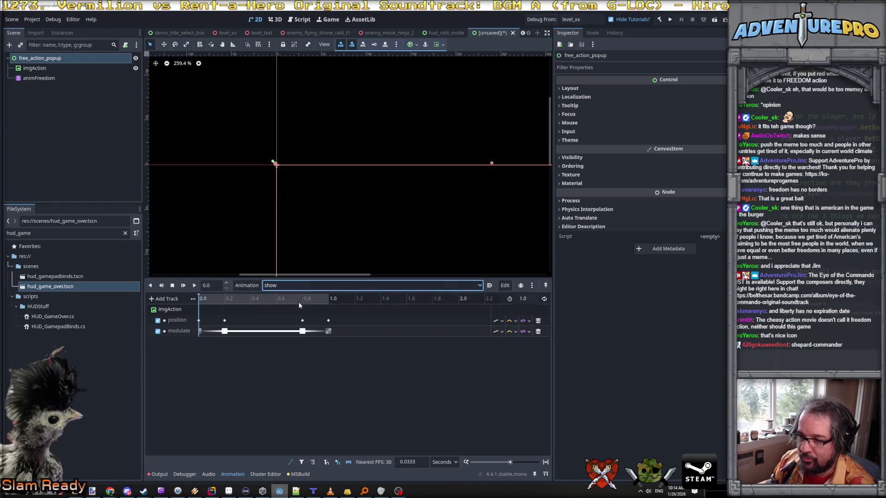
left_click(299, 286)
left_click(300, 296)
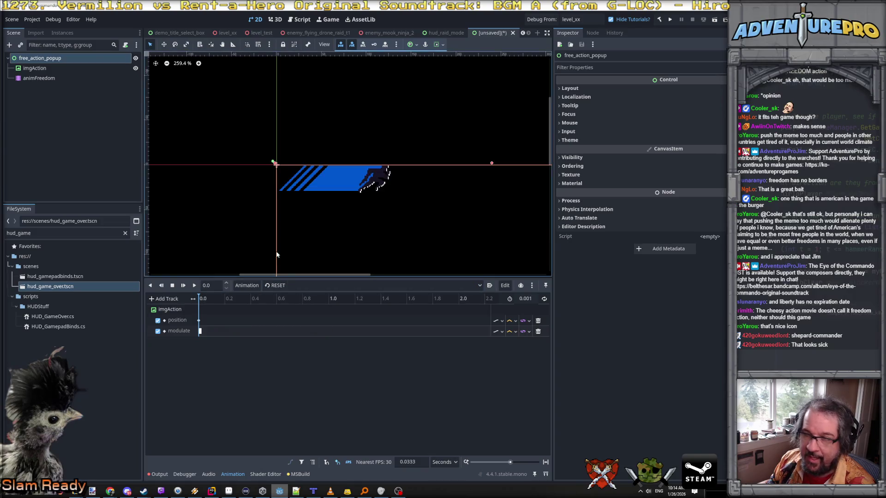
- Add a RichTextLabel child node under free_action_popup
right_click(45, 62)
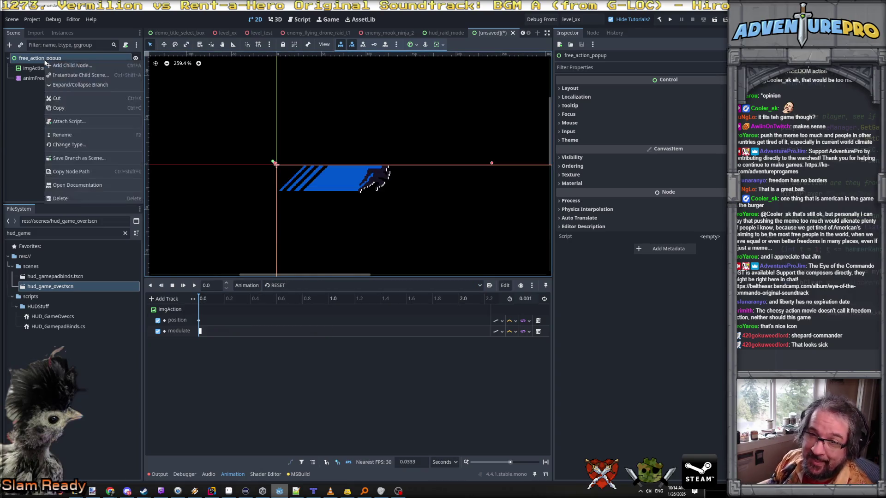
left_click(54, 67)
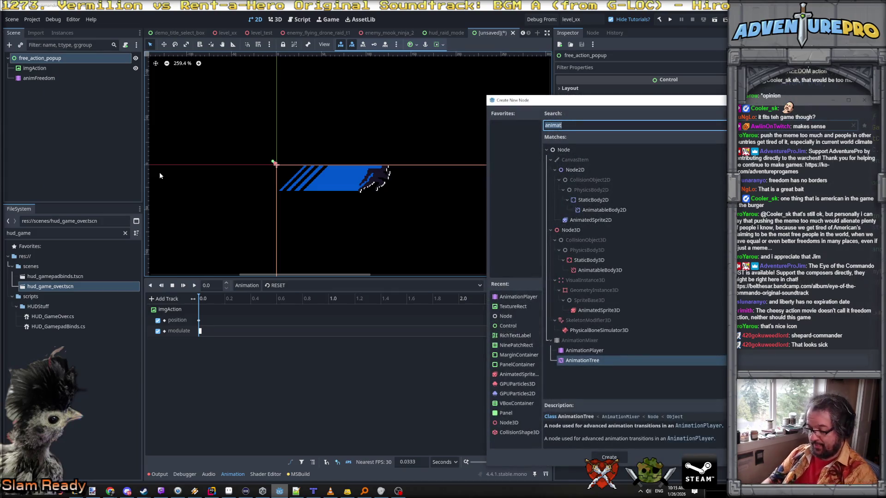
type("text")
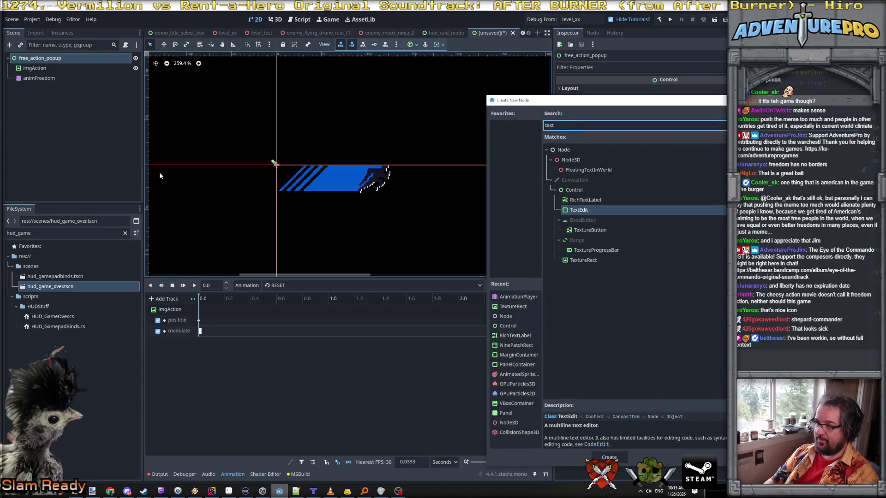
key("Up")
key("Return")
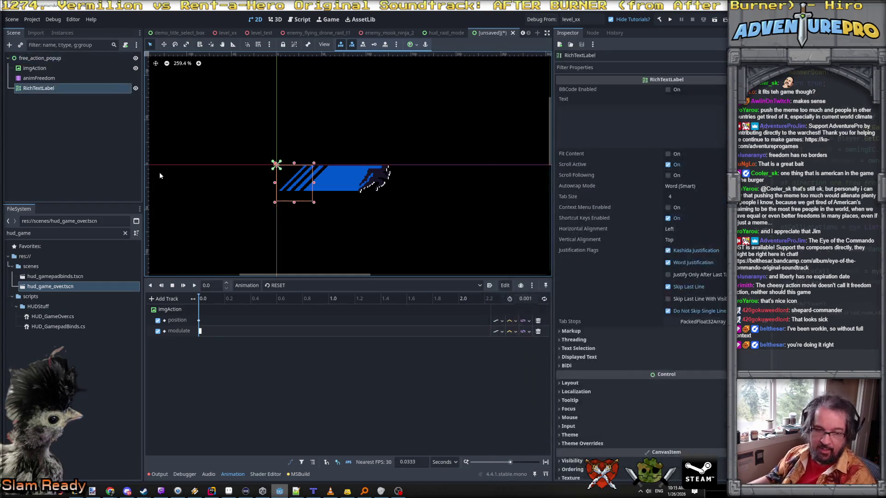
- Select the show animation and play it several times to watch the banner slide in
left_click(274, 285)
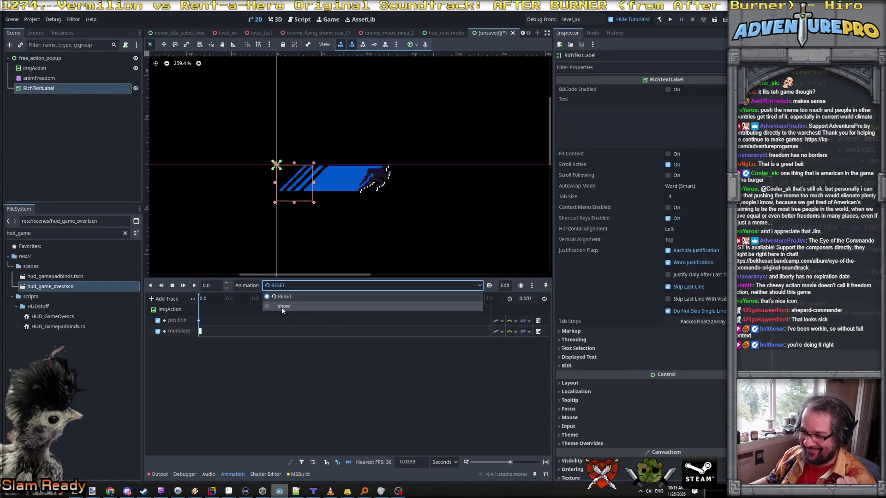
left_click(281, 307)
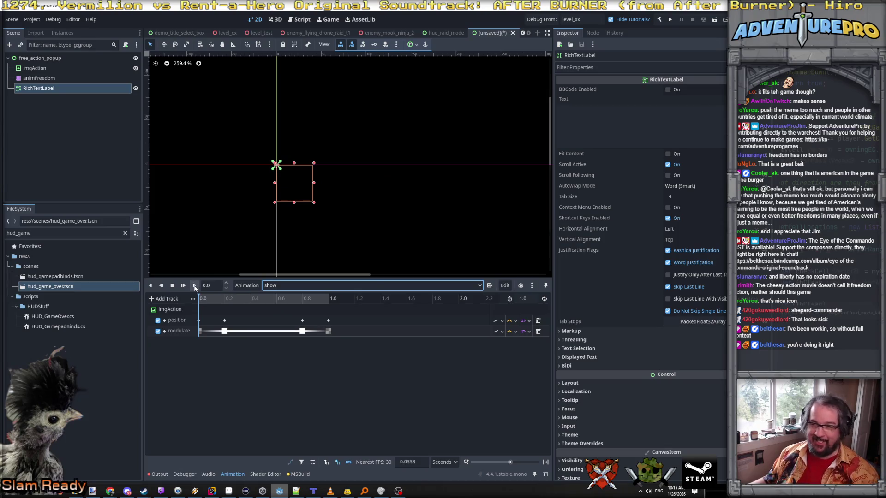
left_click(194, 286)
left_click(194, 286)
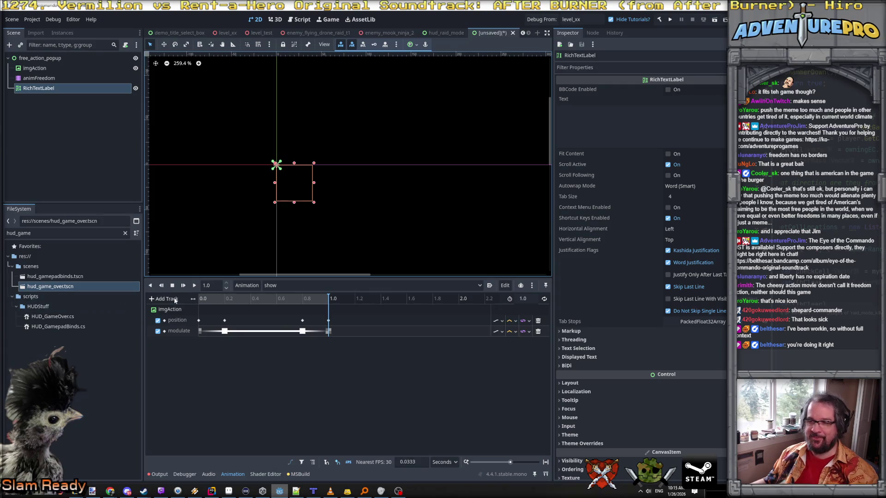
left_click(194, 286)
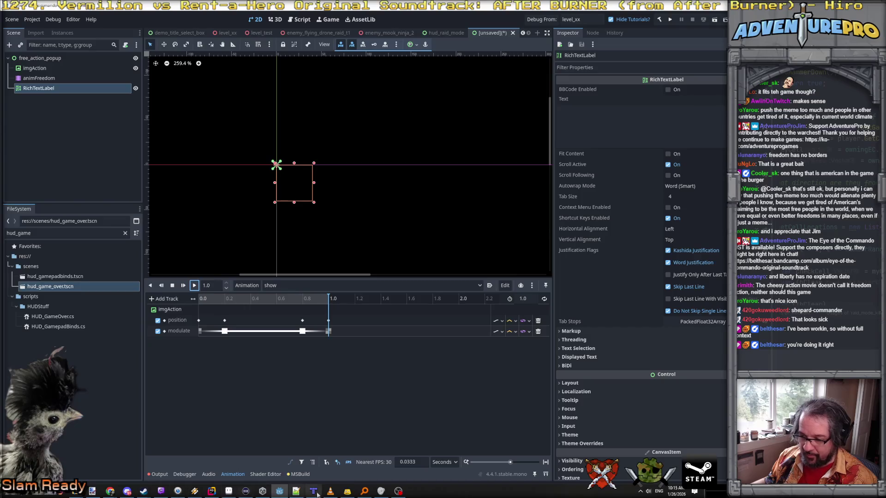
left_click(93, 492)
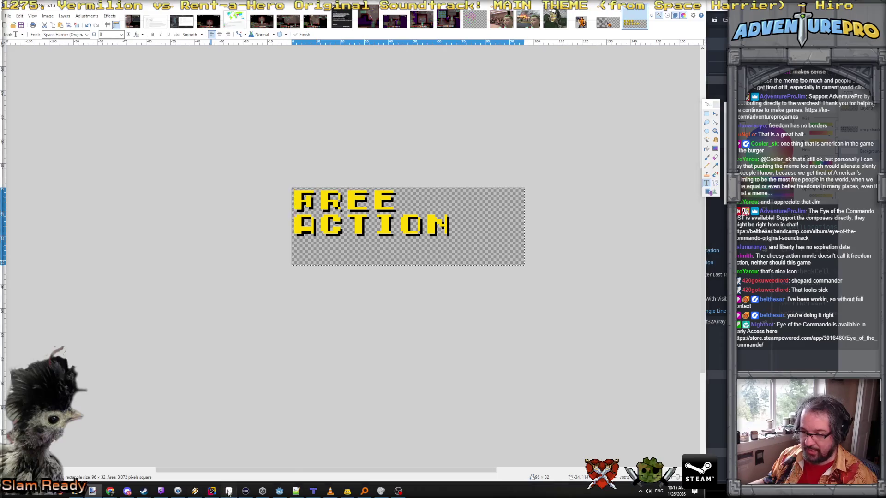
left_click(229, 491)
scroll(378, 225, "down", 4)
left_click(682, 23)
scroll(381, 275, "down", 3)
scroll(381, 275, "down", 1)
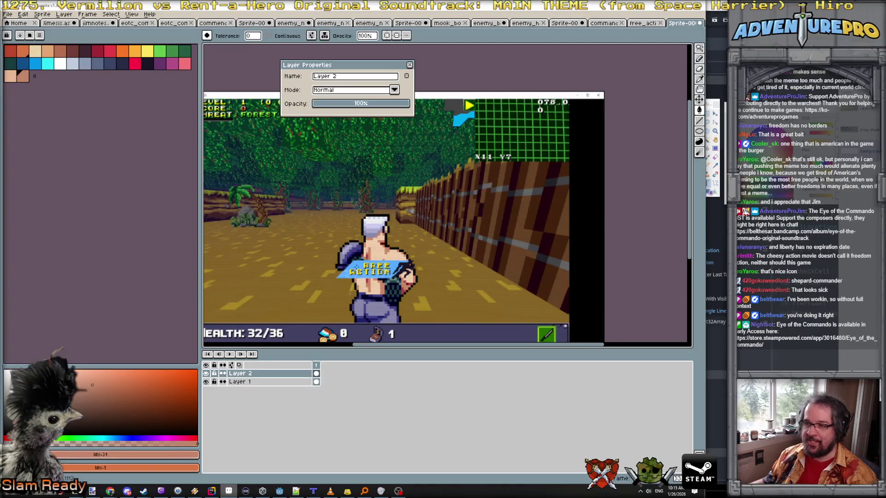
scroll(356, 267, "up", 3)
scroll(359, 251, "down", 1)
scroll(320, 271, "down", 3)
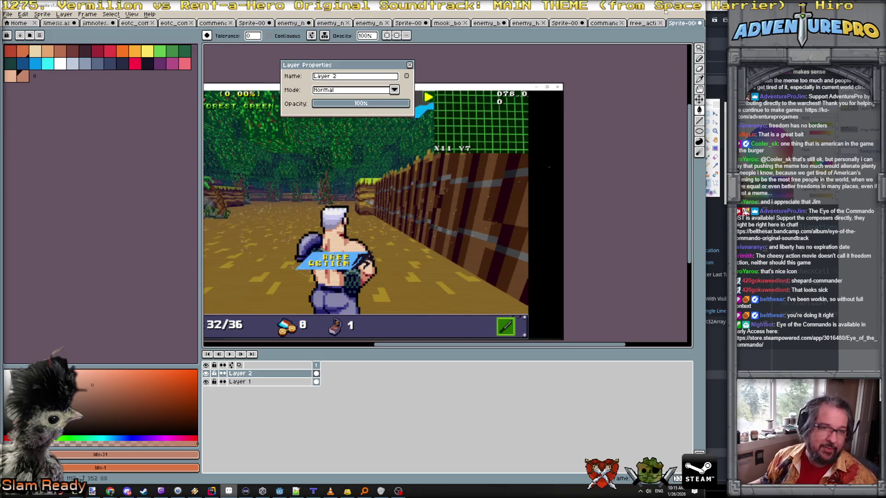
key("alt+Tab")
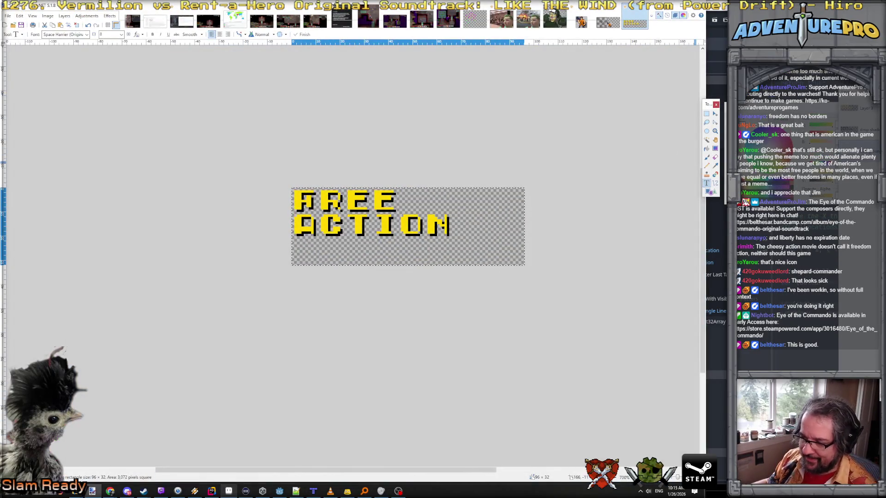
left_click(280, 491)
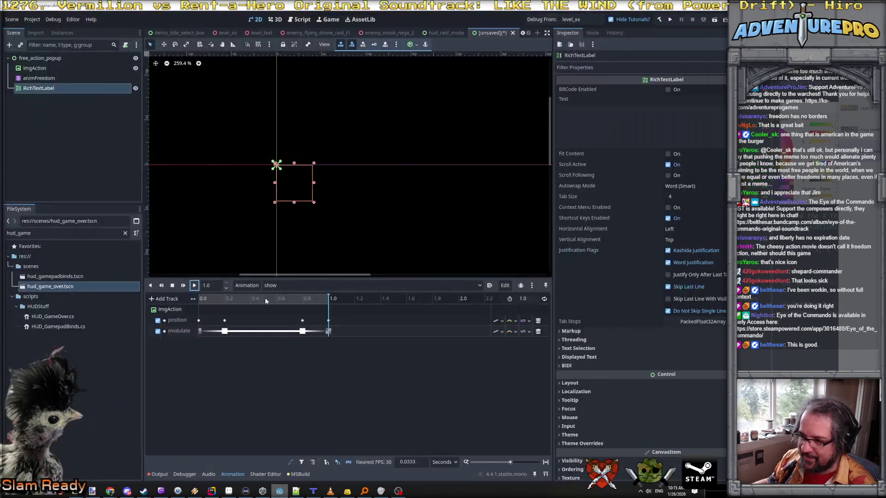
left_click(84, 88)
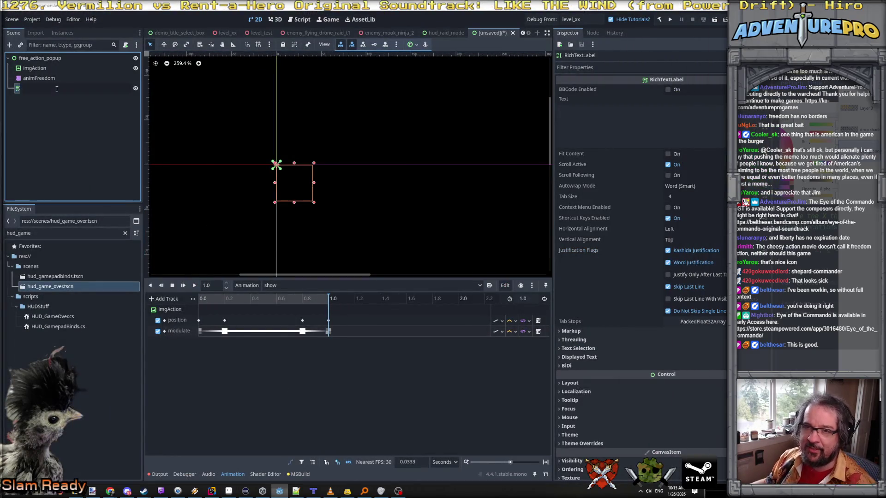
left_click(57, 88)
key("Escape")
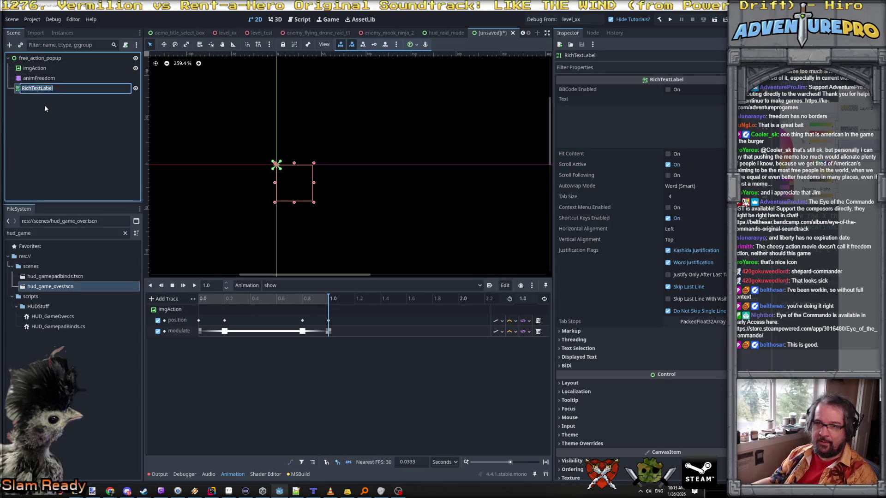
left_click(45, 89)
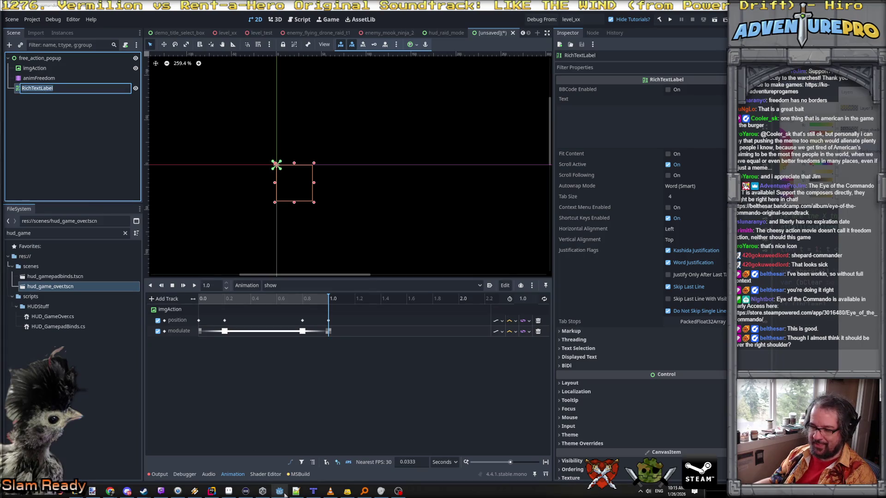
key("Escape")
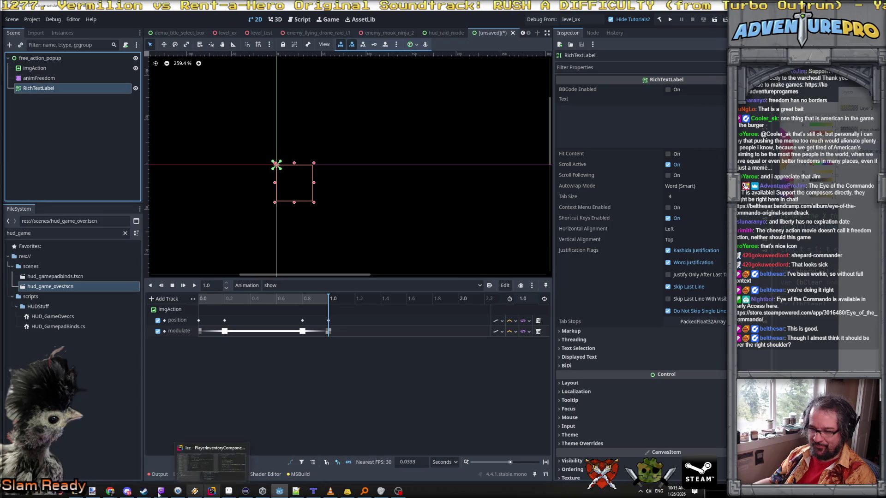
left_click(91, 493)
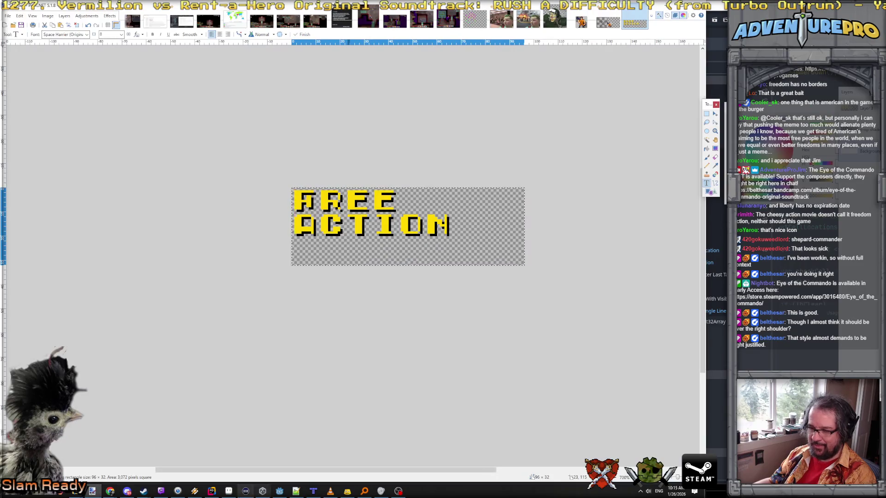
- In the Aseprite mockup, nudge the FREE ACTION banner layer up and right with the Move tool
left_click(229, 492)
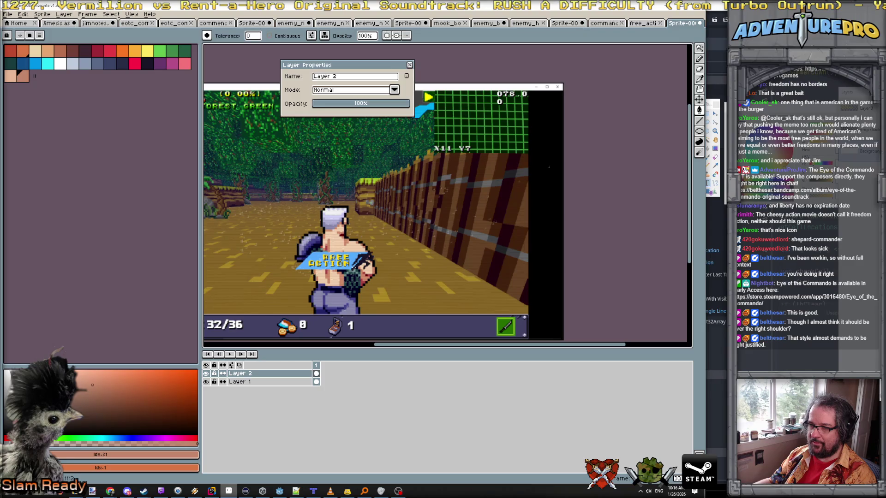
left_click(699, 100)
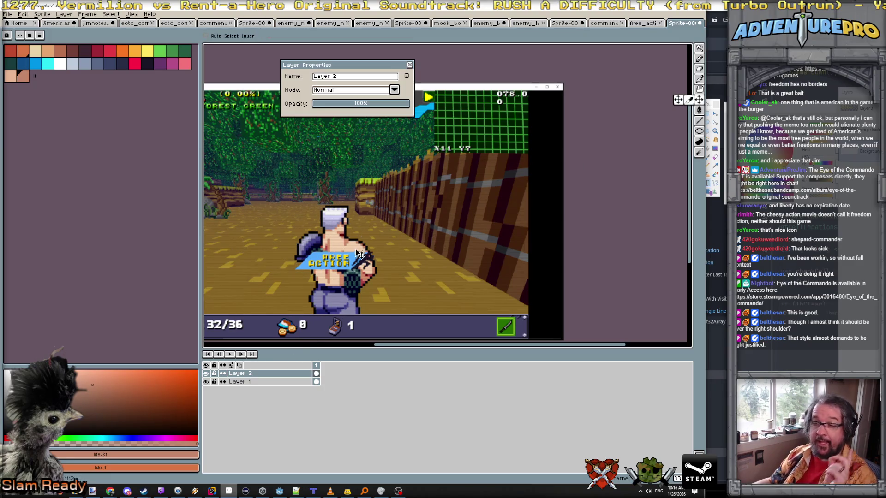
mouse_move(346, 267)
left_mouse_down()
mouse_move(381, 235)
mouse_move(396, 236)
mouse_move(342, 262)
left_mouse_up()
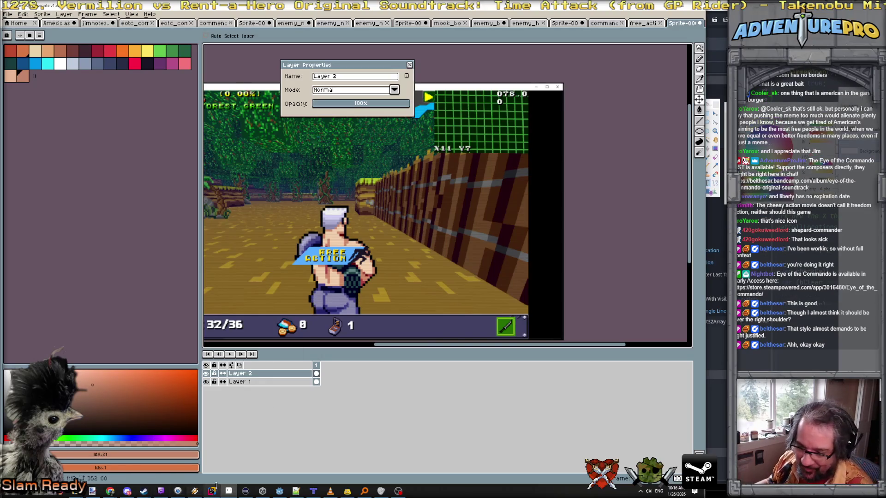
left_click(284, 493)
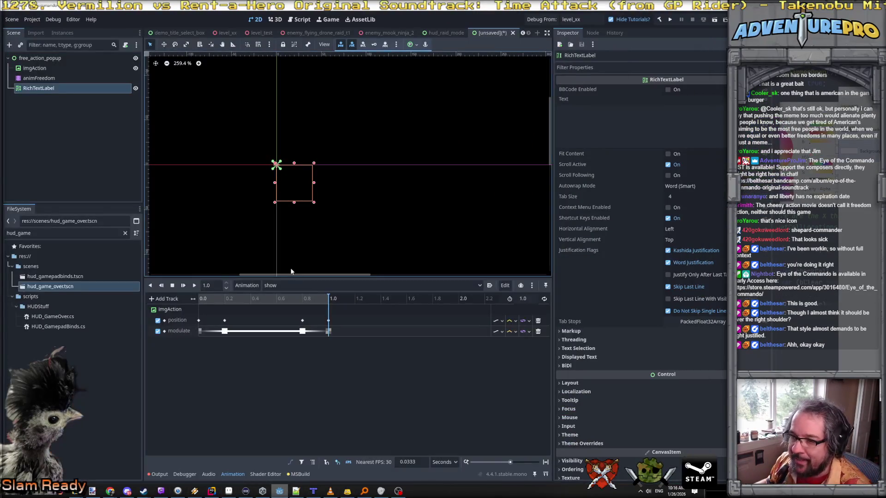
- Rename the RichTextLabel to txtFreeAction and switch to the RESET animation
left_click(193, 288)
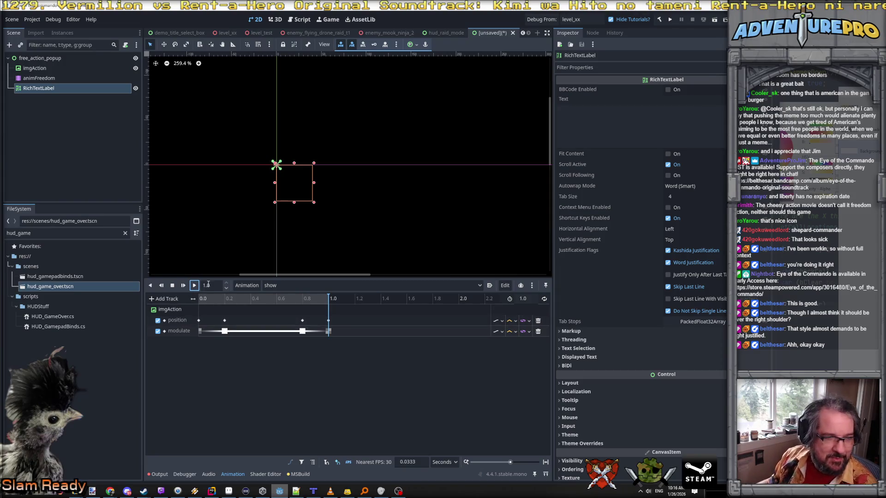
left_click(48, 90)
type("tx")
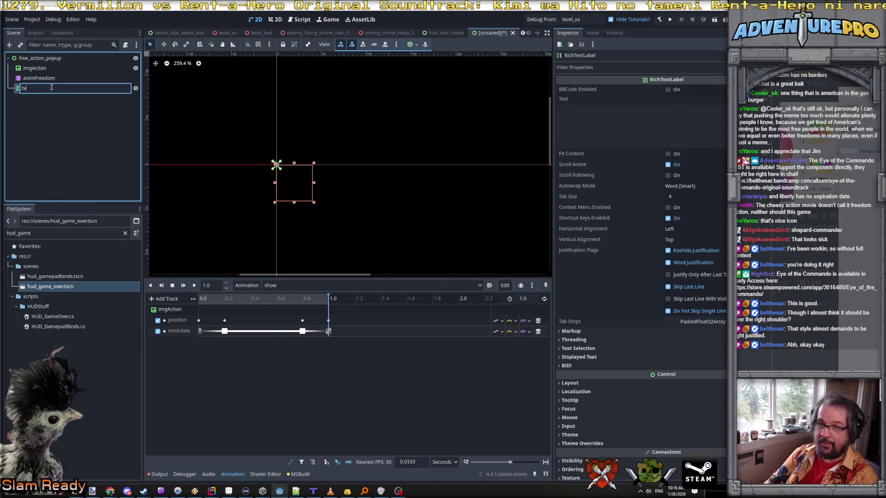
type("on")
key("Return")
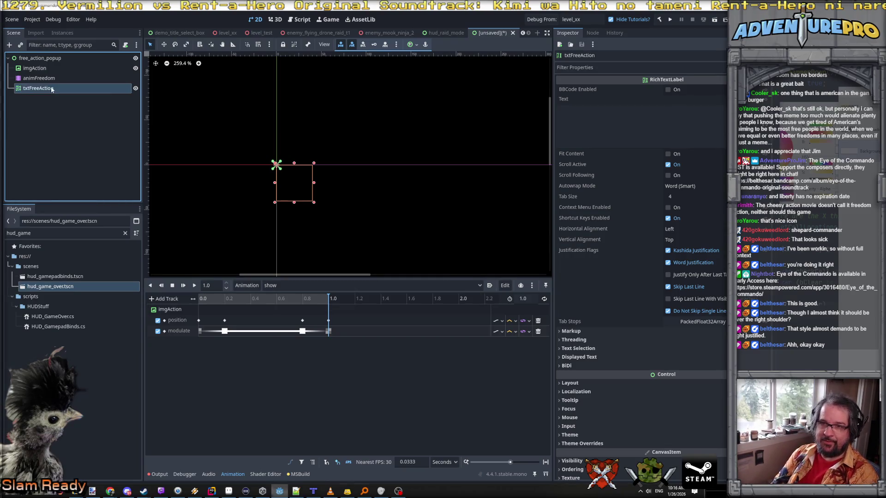
left_click(291, 287)
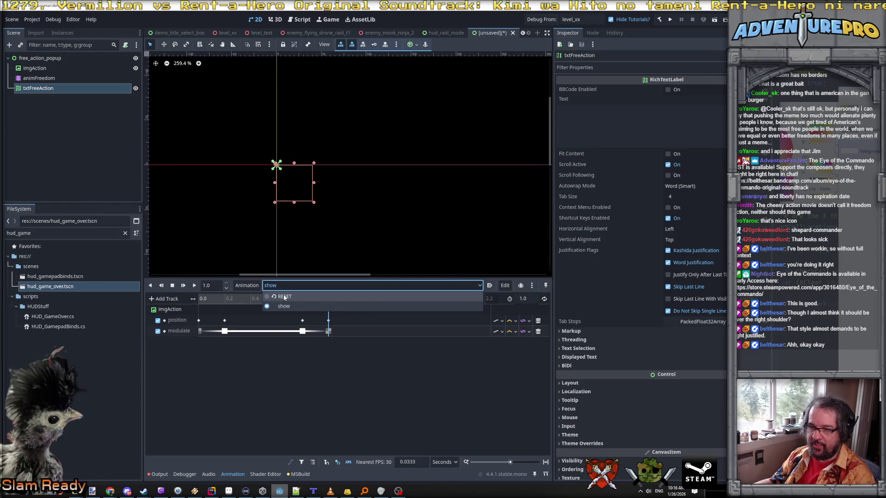
left_click(286, 295)
left_click(58, 86)
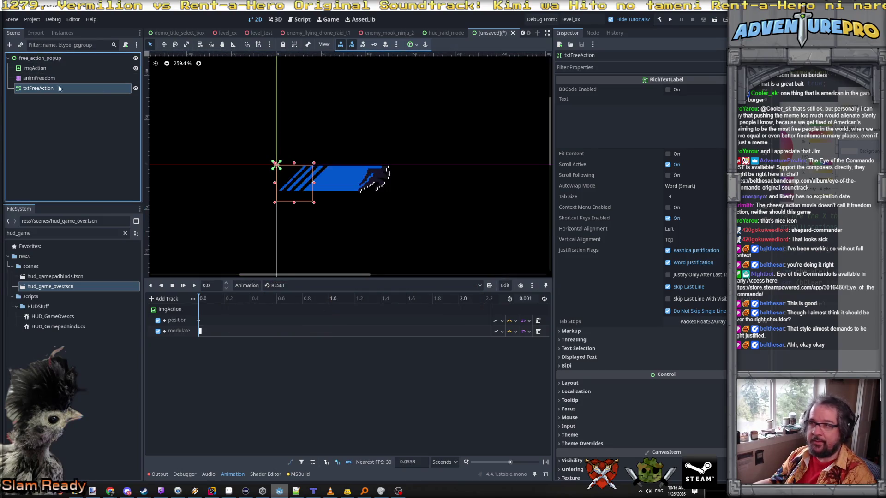
- Enter FREE and ACTION on two lines as the label text and load theme_sh_white
left_click(570, 121)
type("FREEACTIO")
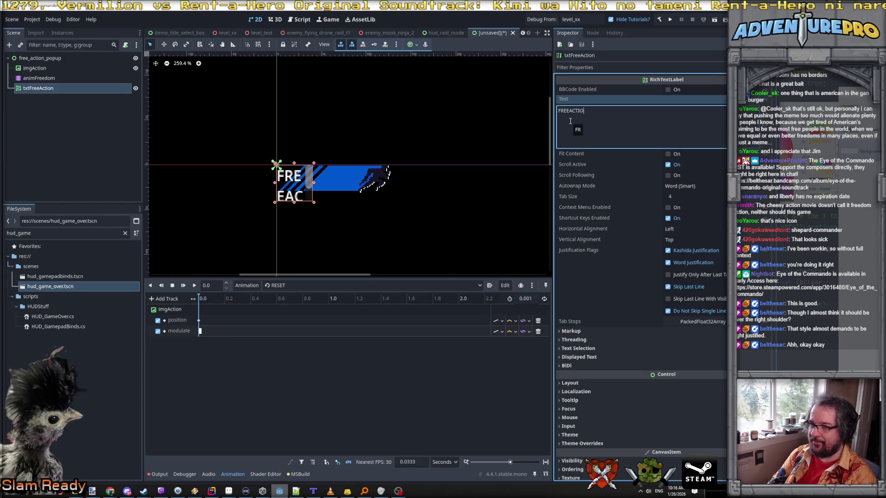
key("BackSpace")
key("BackSpace")
key("BackSpace")
key("Return")
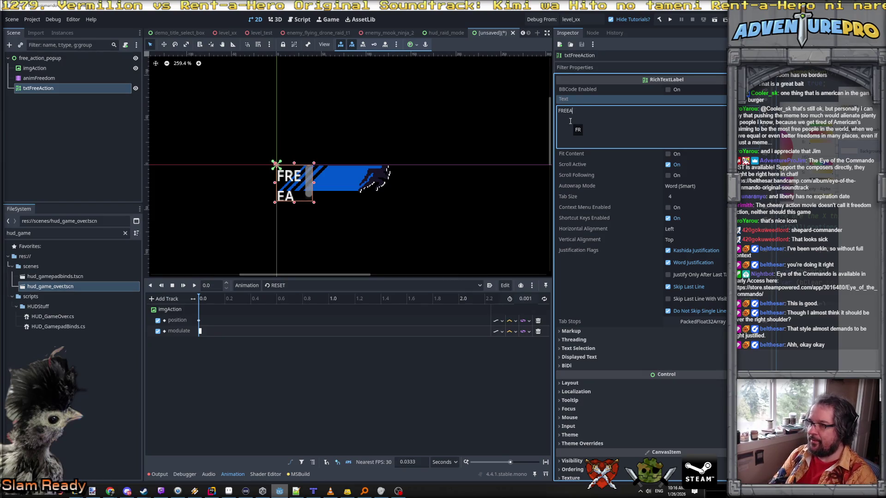
type("ACTION")
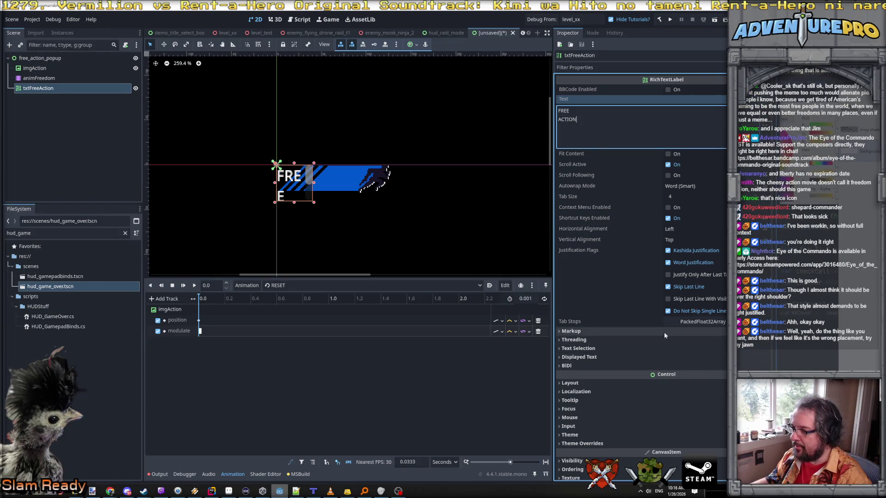
left_click(614, 436)
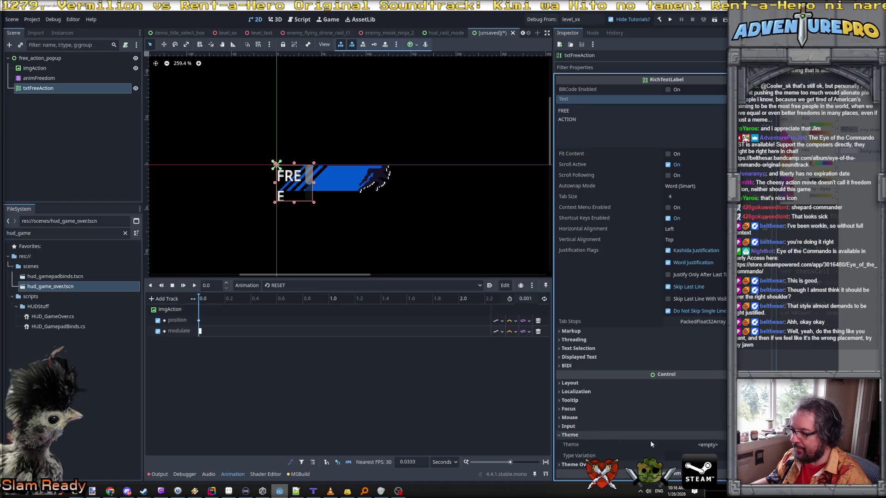
scroll(650, 444, "down", 2)
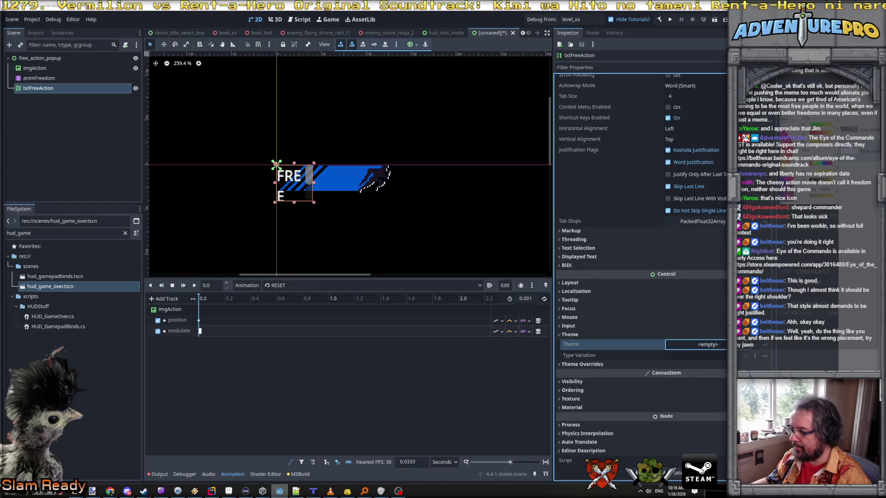
double_click(510, 214)
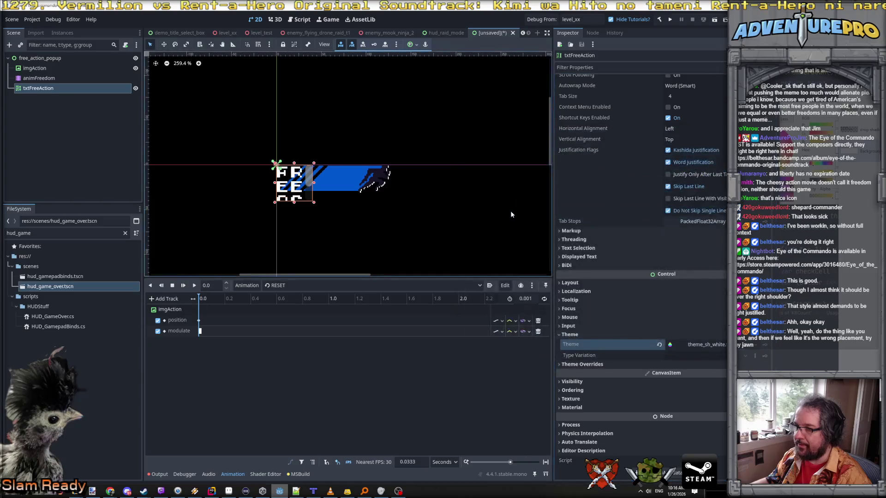
- Widen the label and override its normal font size to 8
left_click_drag(313, 184, 376, 186)
scroll(333, 182, "up", 1)
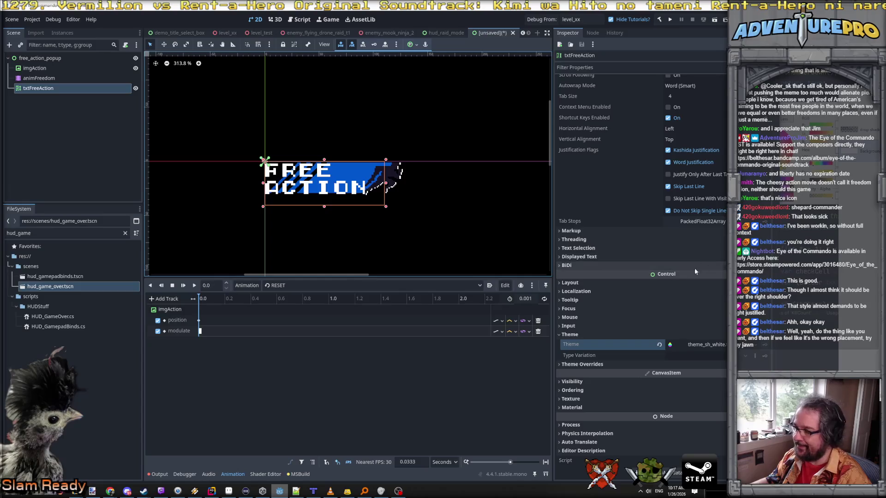
left_click(599, 364)
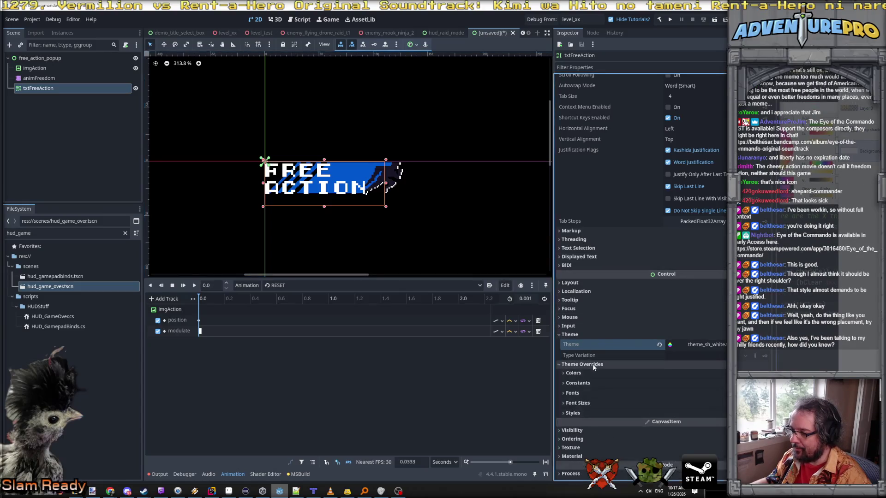
left_click(621, 393)
scroll(623, 408, "down", 5)
left_click(588, 361)
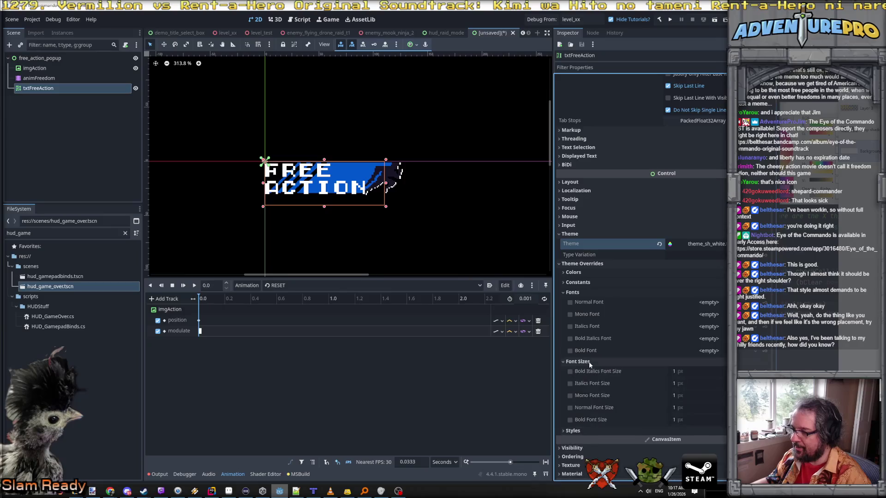
left_click(683, 407)
type("8")
key("Return")
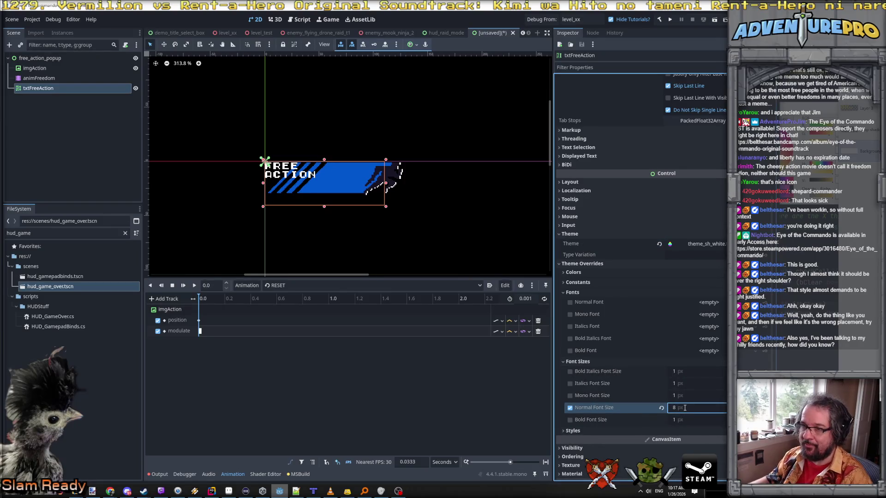
left_click(300, 193)
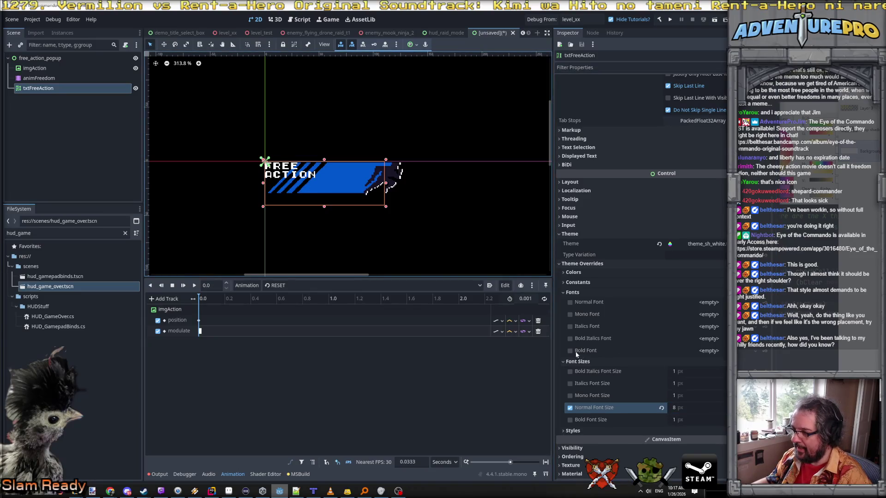
- Enable shadow offset X and Y overrides, set to 1 px
left_click(572, 283)
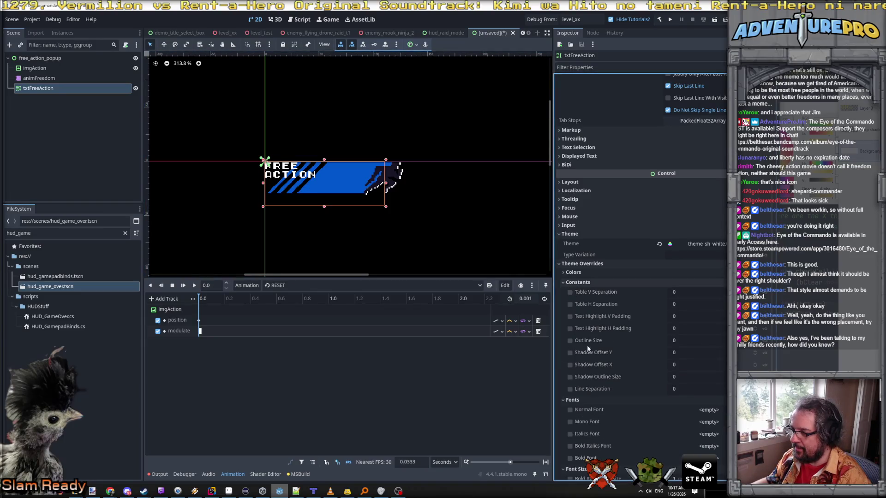
left_click(570, 353)
left_click(570, 364)
left_click(687, 352)
type("1")
left_click(687, 365)
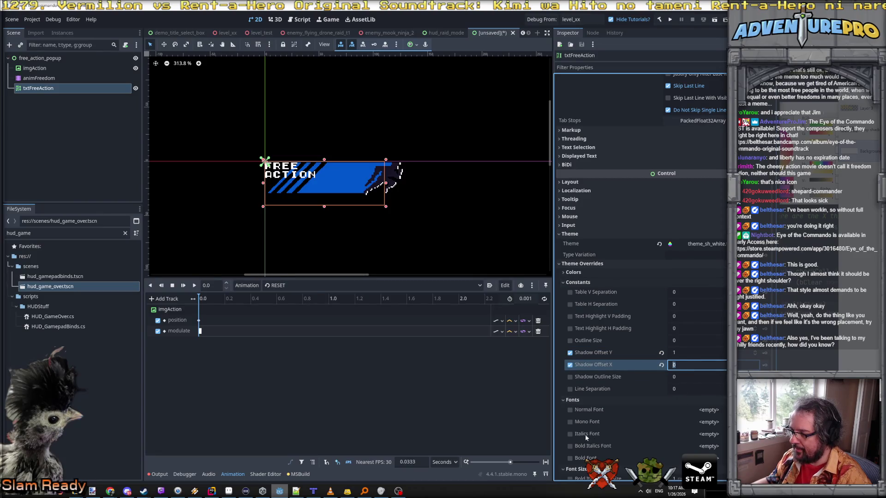
- Enable a font shadow colour override and shrink the label box around the text
scroll(585, 433, "down", 2)
left_click(564, 223)
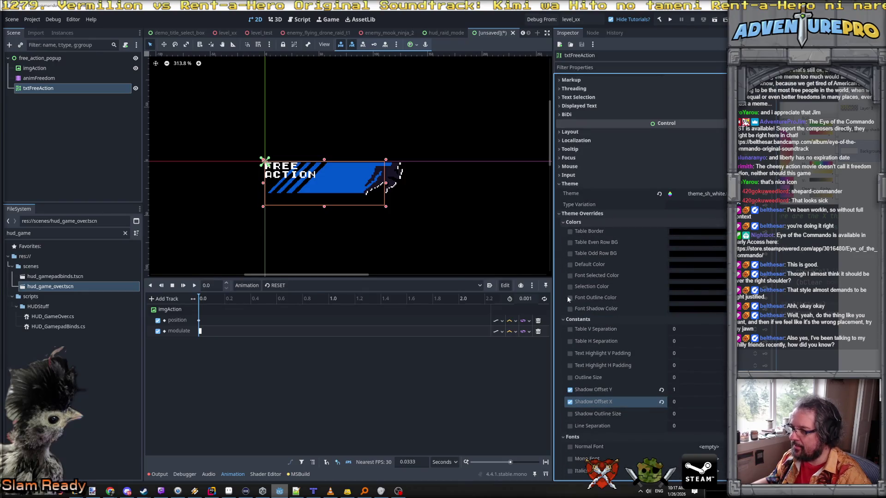
left_click(570, 308)
scroll(286, 168, "up", 3)
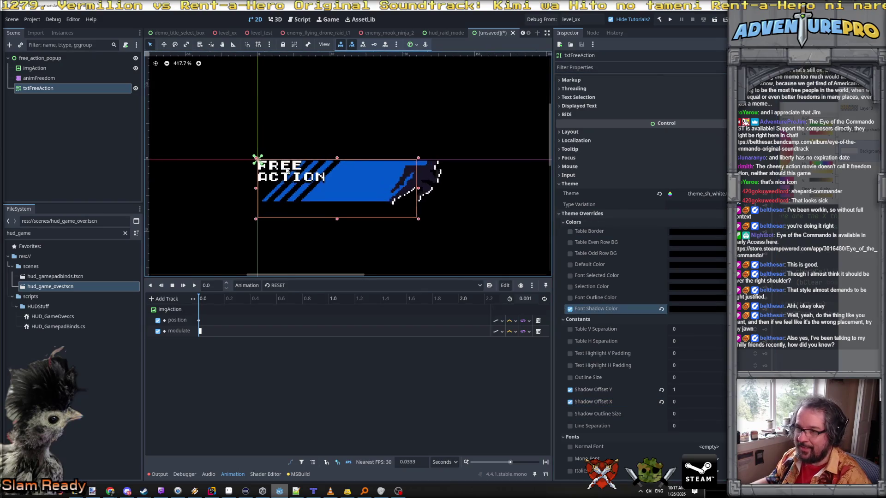
mouse_move(461, 235)
left_mouse_down()
mouse_move(347, 193)
mouse_move(380, 190)
left_mouse_up()
scroll(633, 162, "up", 5)
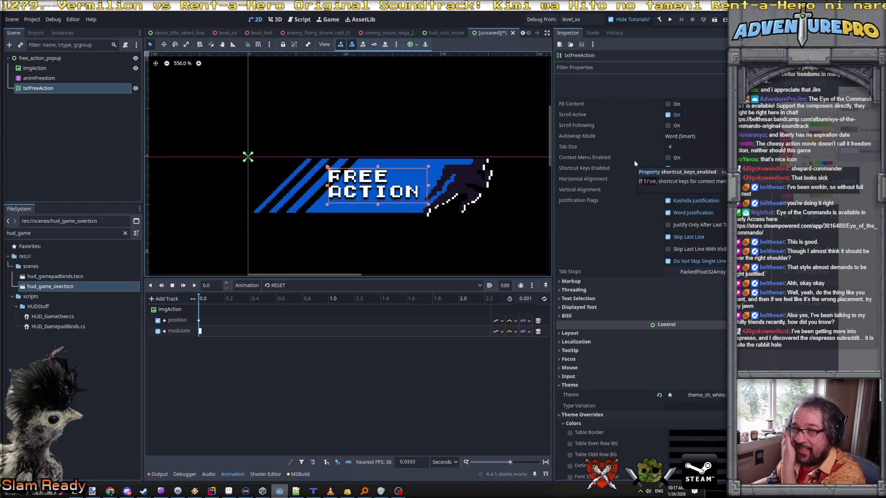
scroll(671, 139, "up", 2)
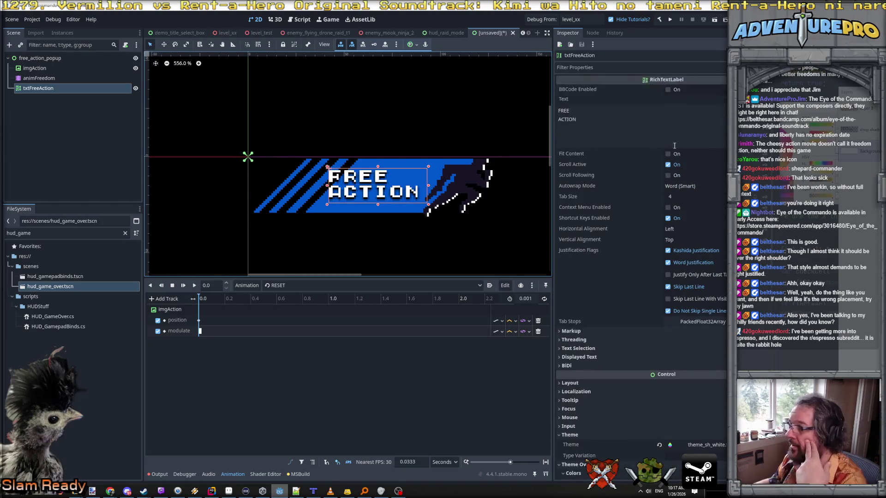
- Right-align the label's text and start wrapping it in formatting tags
left_click(676, 229)
left_click(676, 264)
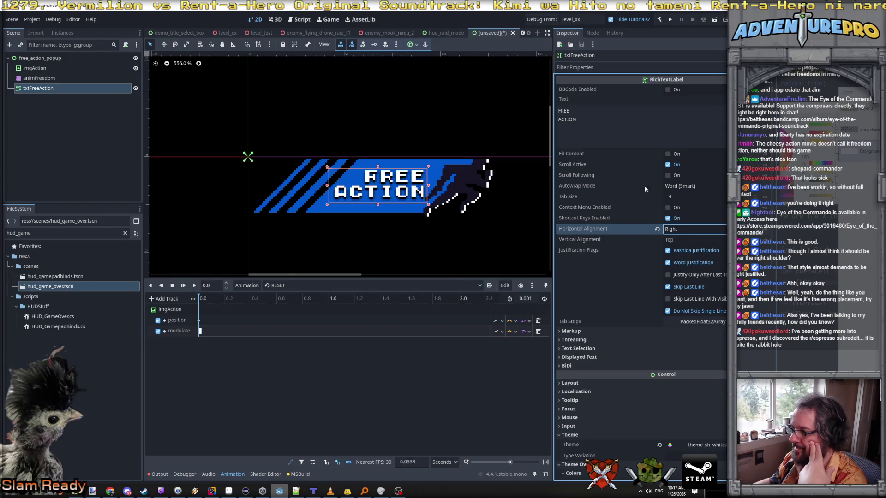
left_click(596, 122)
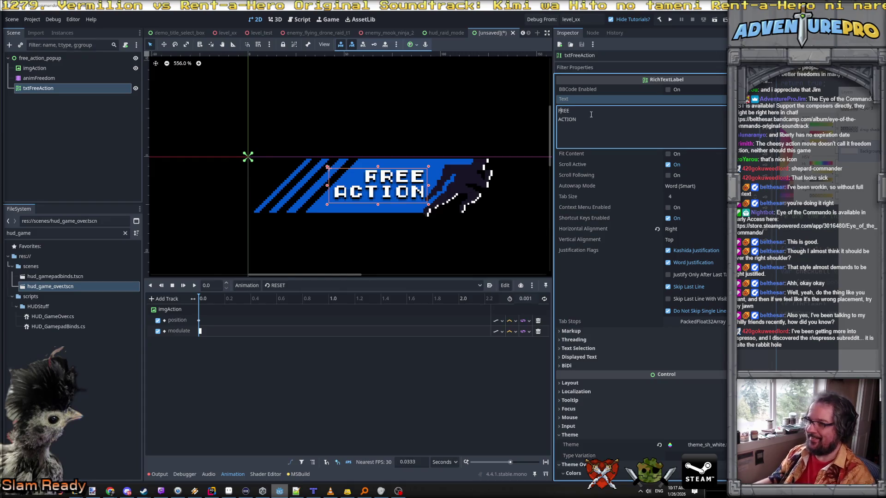
type("[i]")
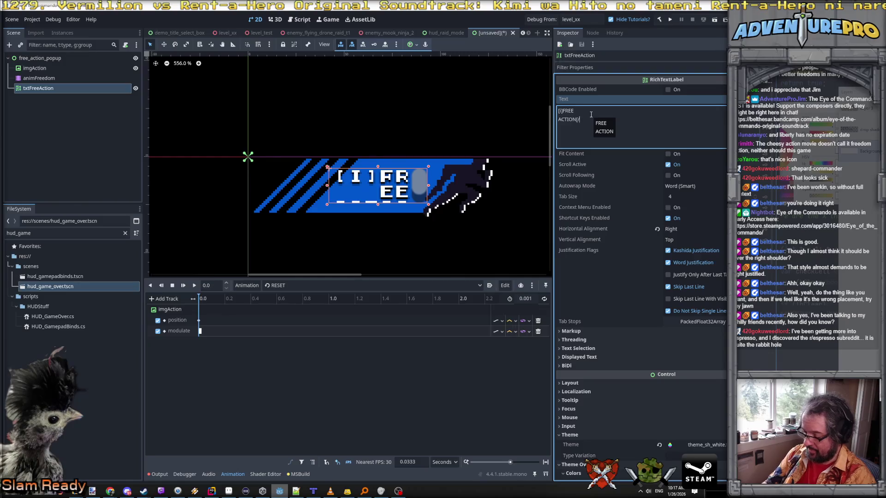
type("]")
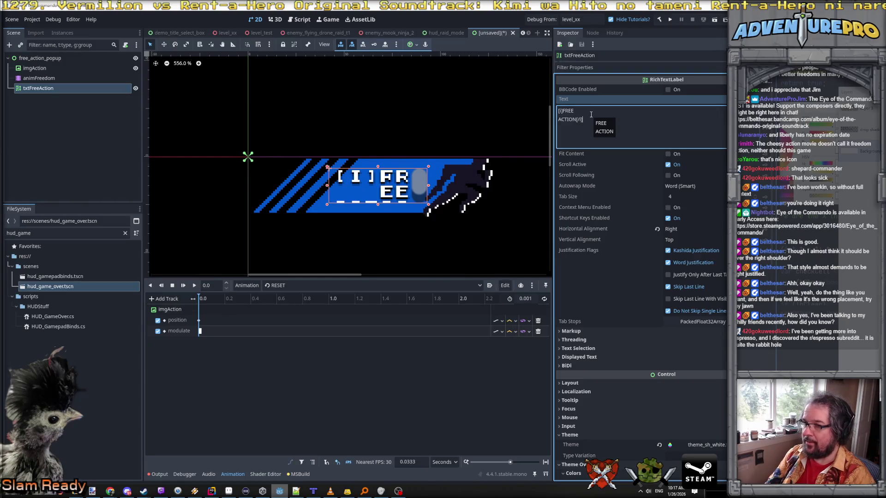
key("BackSpace")
key("BackSpace")
key("BackSpace")
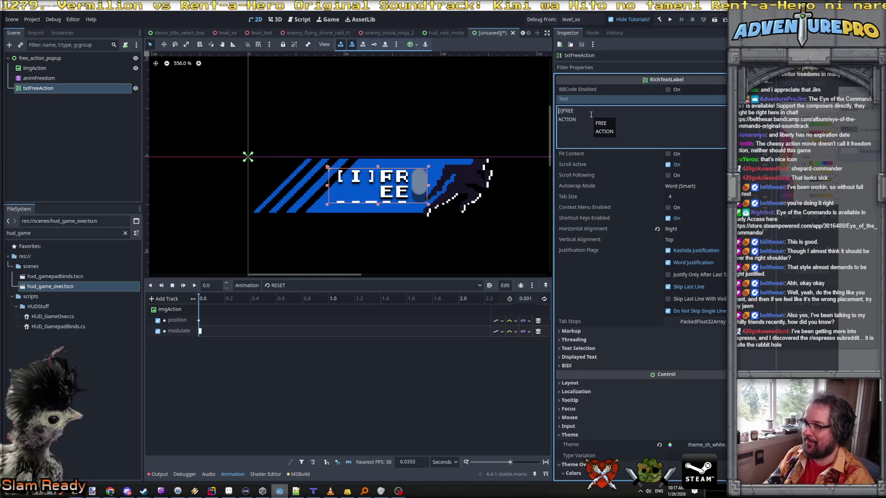
type("b")
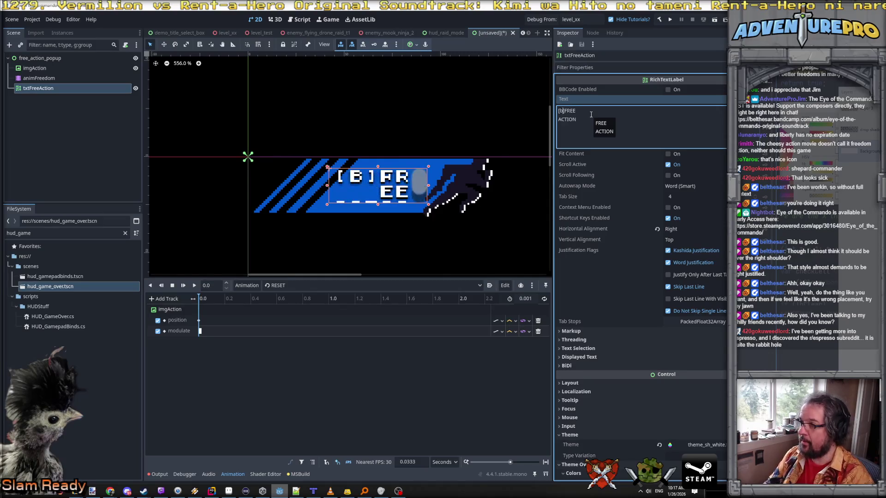
type("/b")
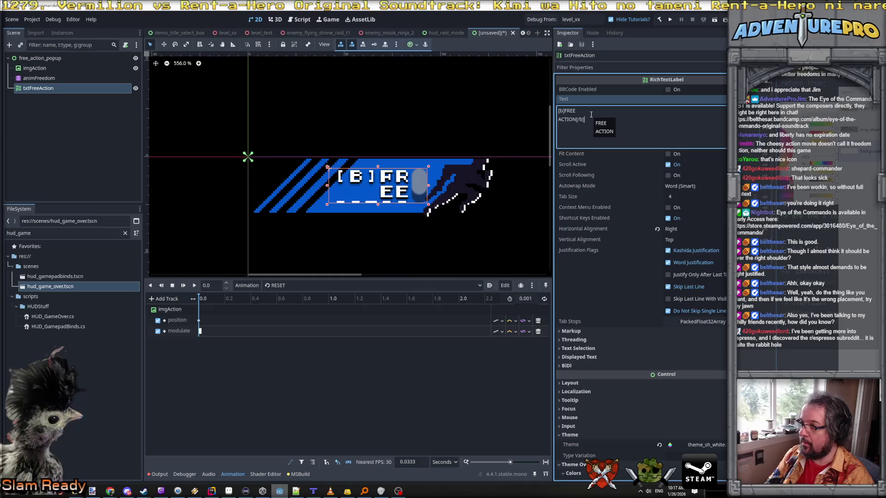
- Enable BBCode and correct the tags so the text sits inside [i]…[/i]
left_click(668, 90)
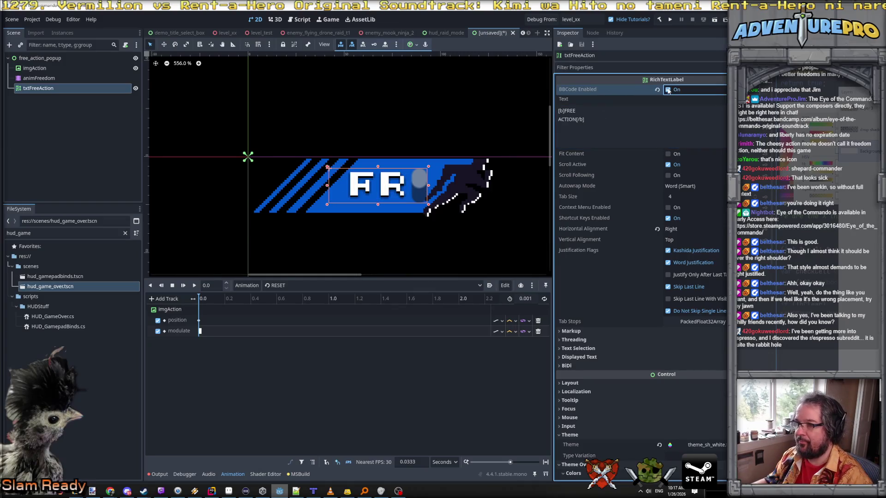
left_click(569, 115)
key("BackSpace")
type("i")
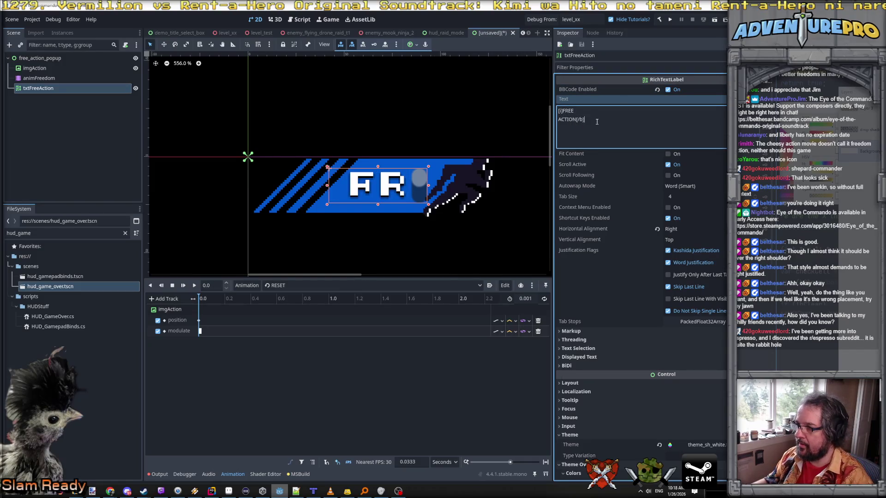
key("BackSpace")
type("i")
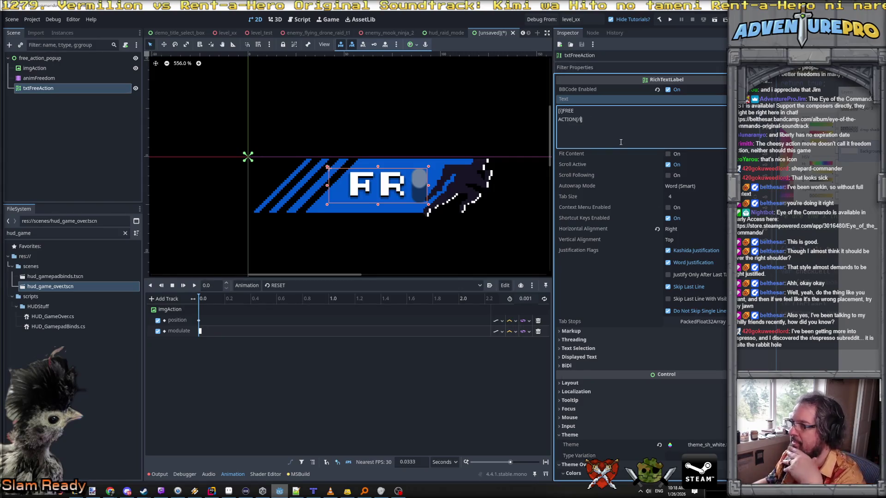
- Enlarge the label box and strip the [i] italic tags from the FREE ACTION text
mouse_move(429, 205)
left_mouse_down()
mouse_move(529, 267)
mouse_move(528, 233)
mouse_move(482, 217)
mouse_move(408, 213)
left_mouse_up()
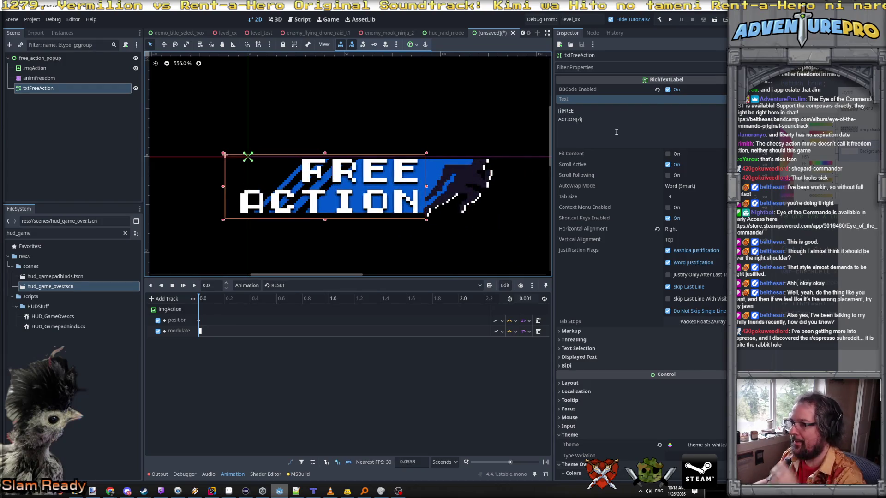
left_click(616, 116)
key("BackSpace")
key("BackSpace")
key("BackSpace")
key("BackSpace")
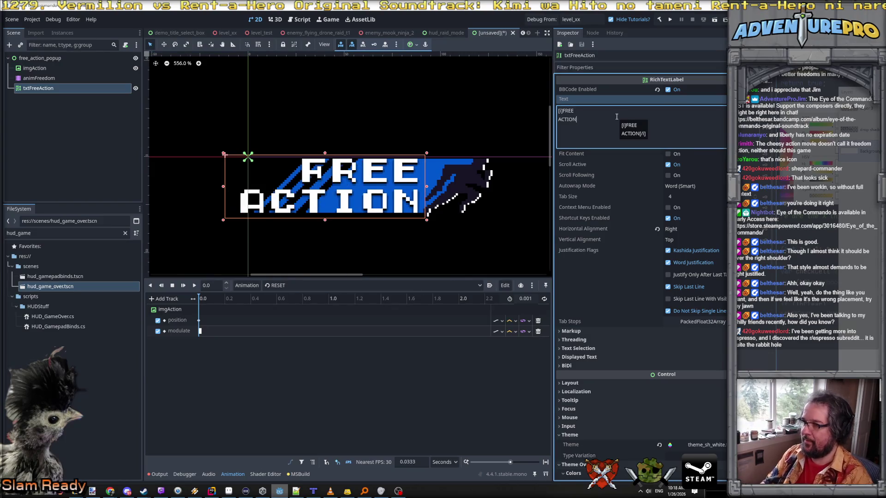
key("ctrl+Home")
key("Delete")
key("Delete")
key("Delete")
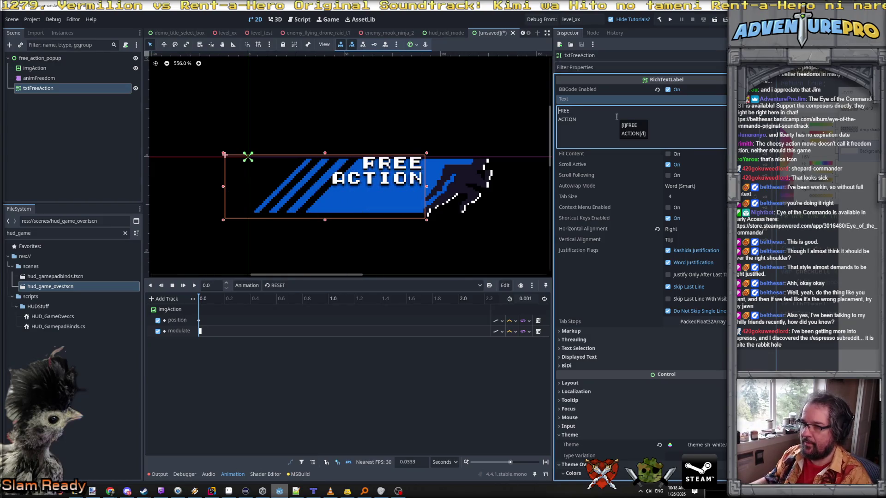
- Shrink the txtFreeAction box and nudge it down to sit centred on the blue banner
left_click_drag(426, 221, 424, 188)
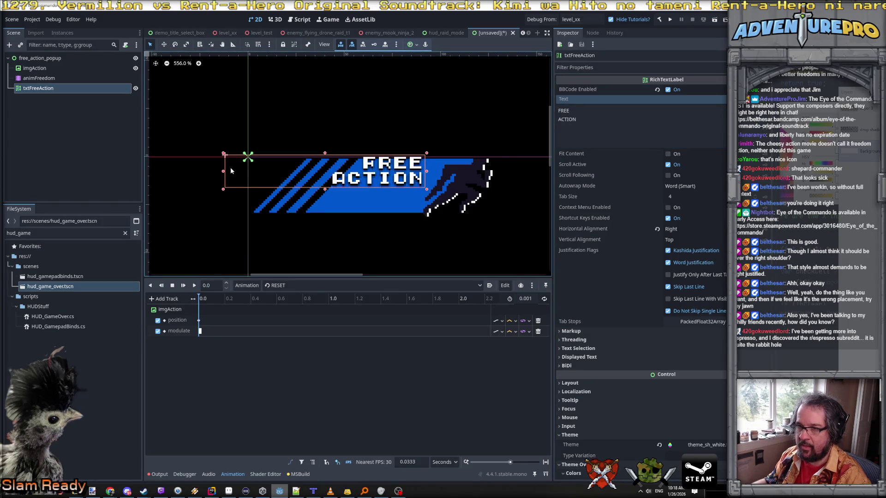
left_click_drag(224, 172, 320, 173)
left_click_drag(402, 180, 401, 192)
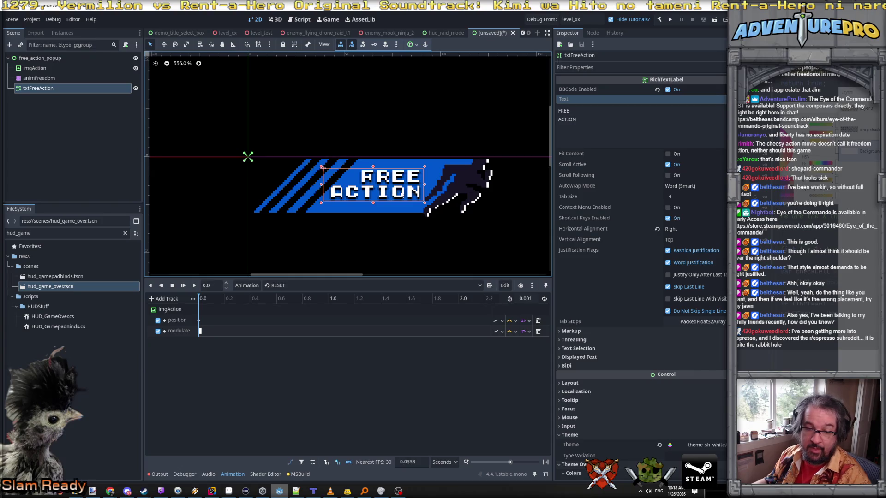
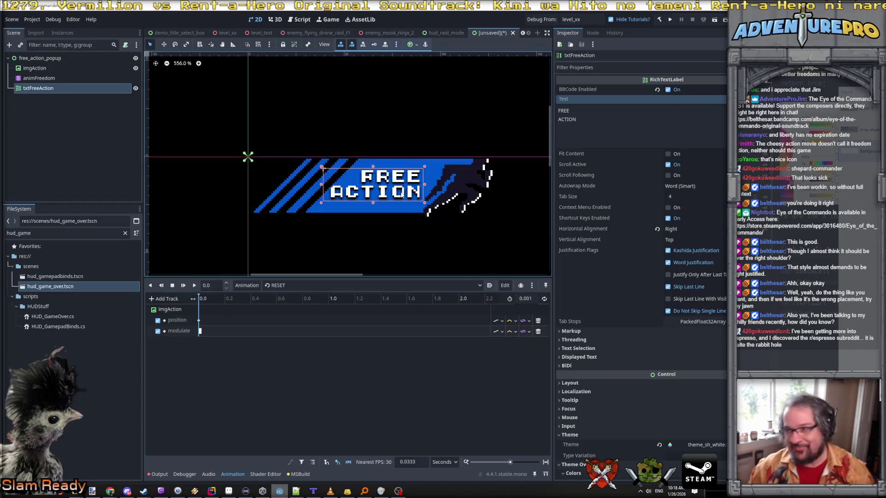
- Nudge the FREE ACTION text up and right and set its shadow offset X to -1
left_click_drag(401, 196, 405, 190)
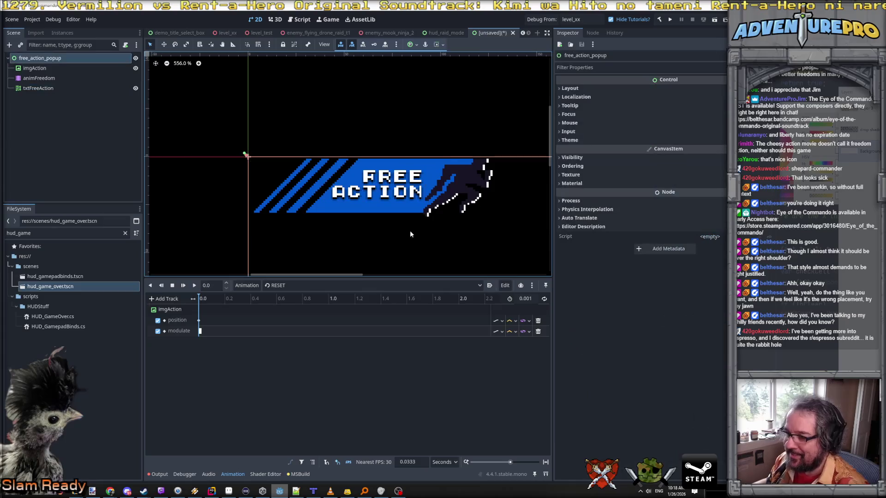
scroll(589, 231, "down", 3)
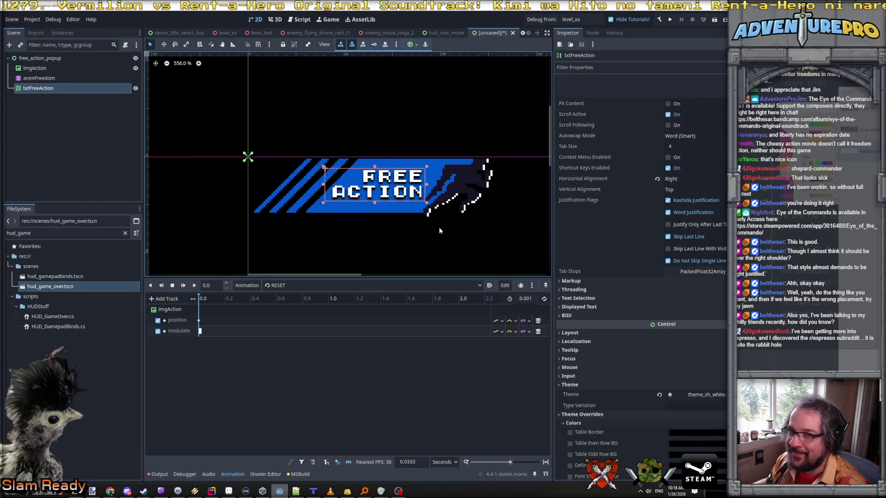
scroll(641, 280, "down", 12)
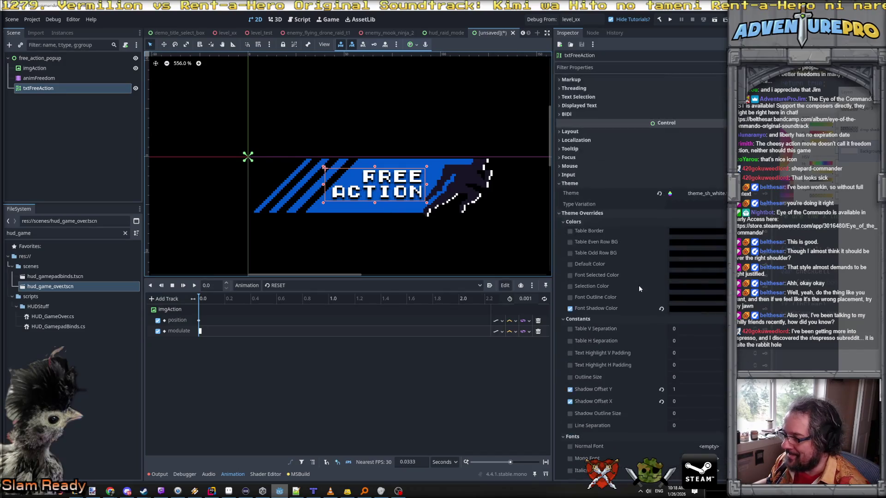
left_click(689, 402)
type("1")
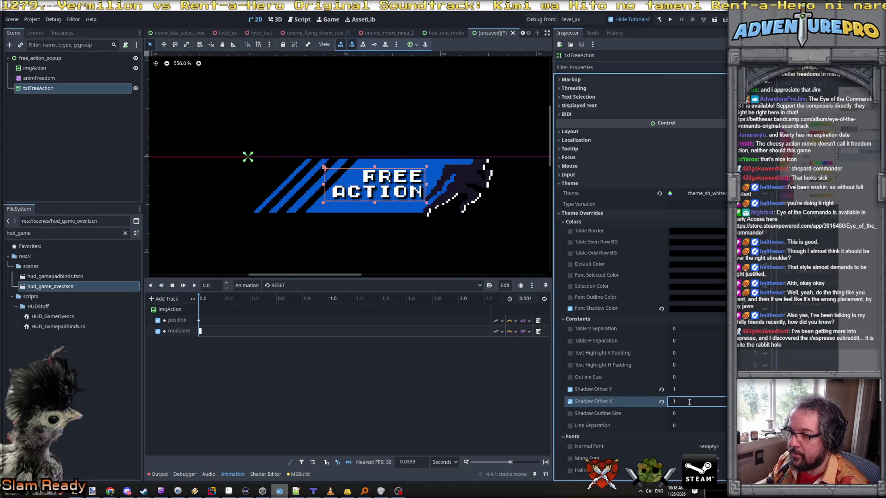
left_click(695, 404)
type("-1")
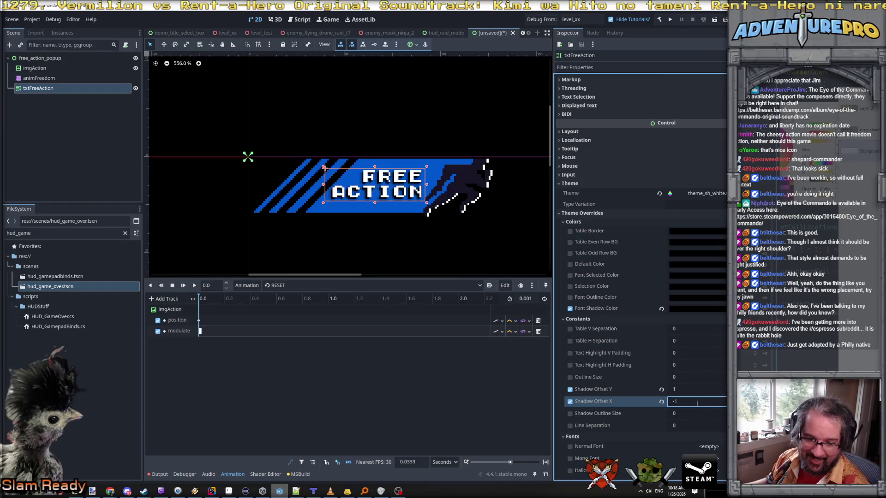
- Reparent txtFreeAction under imgAction in the Scene tree
scroll(405, 209, "up", 2)
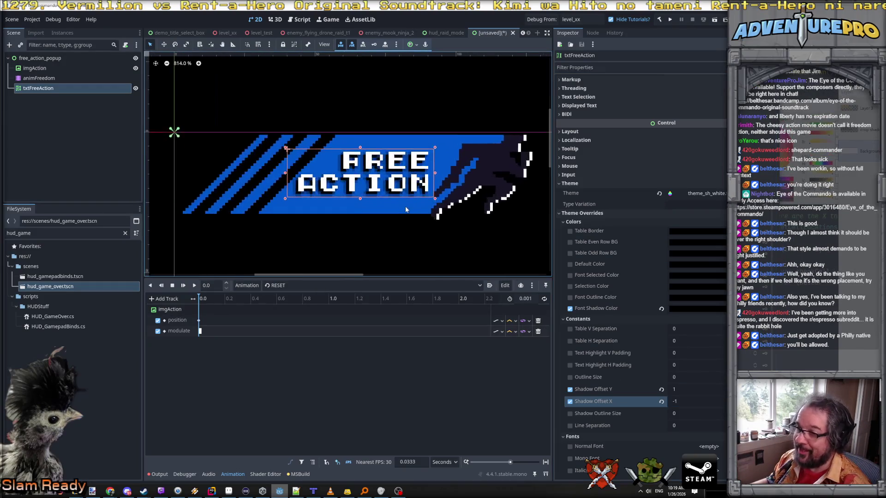
scroll(405, 209, "up", 2)
scroll(406, 209, "down", 2)
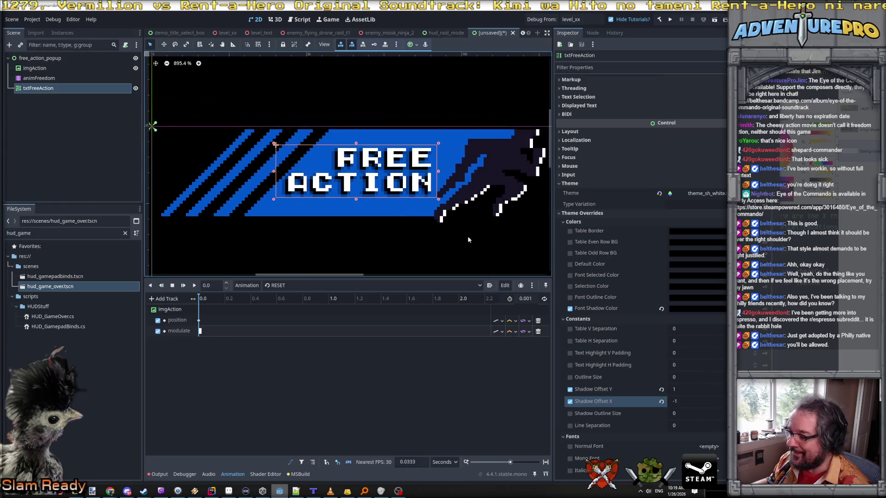
scroll(648, 331, "down", 5)
scroll(648, 331, "down", 1)
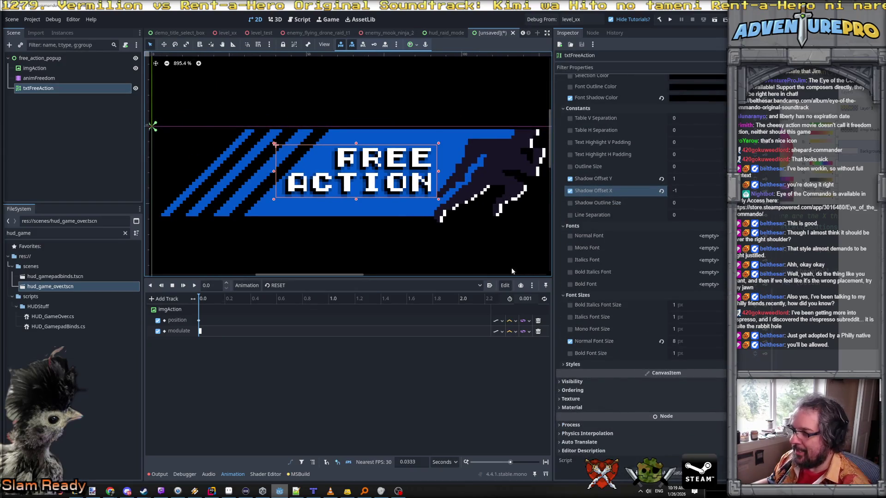
left_click_drag(39, 89, 37, 71)
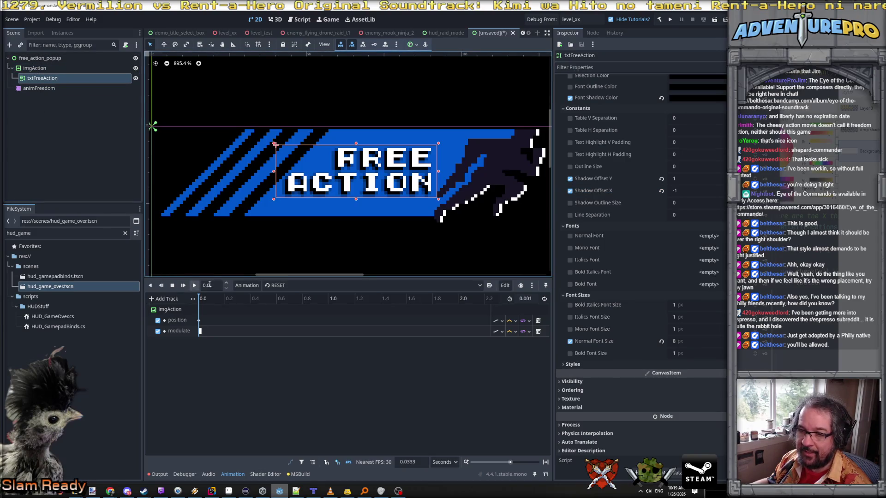
left_click(286, 285)
left_click(285, 306)
left_click(194, 286)
scroll(309, 230, "down", 4)
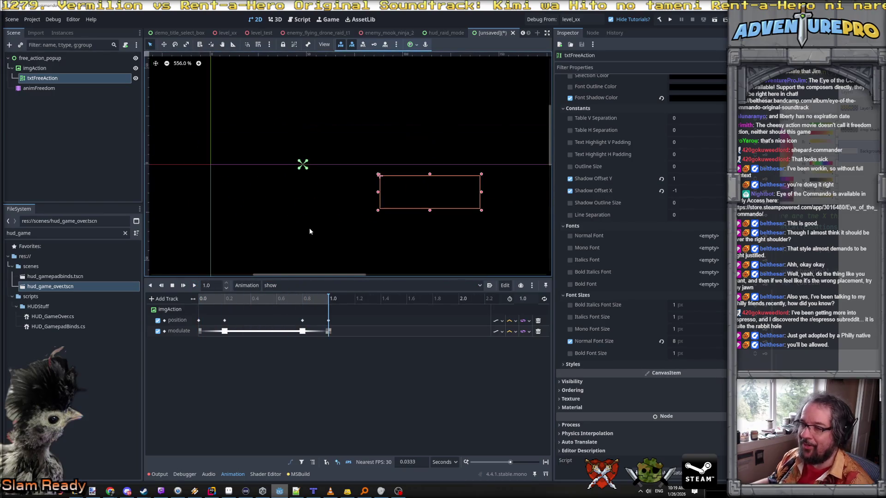
scroll(309, 231, "down", 2)
left_click(194, 286)
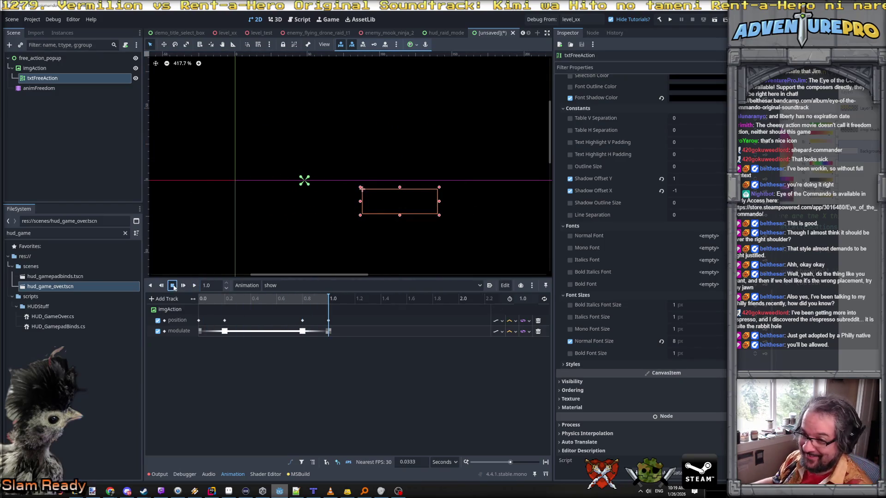
left_click(172, 285)
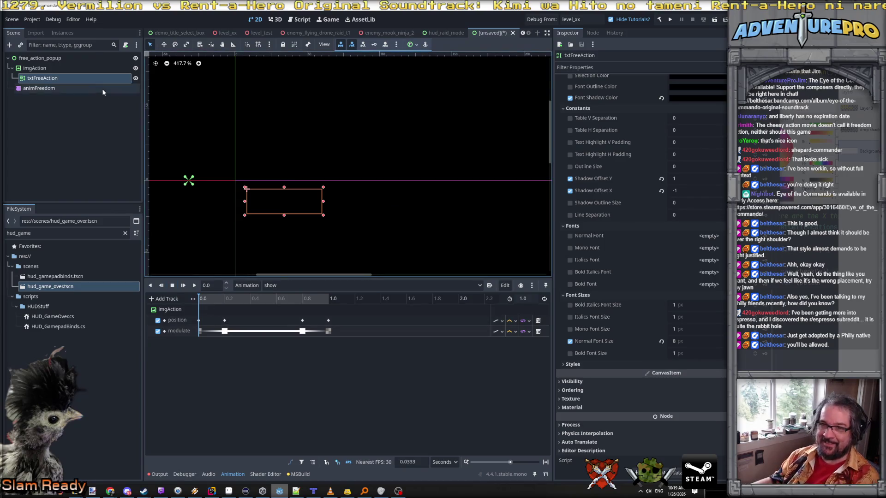
left_click(52, 68)
key("Down")
key("Down")
key("Up")
key("Up")
key("Up")
left_click(279, 286)
left_click(282, 297)
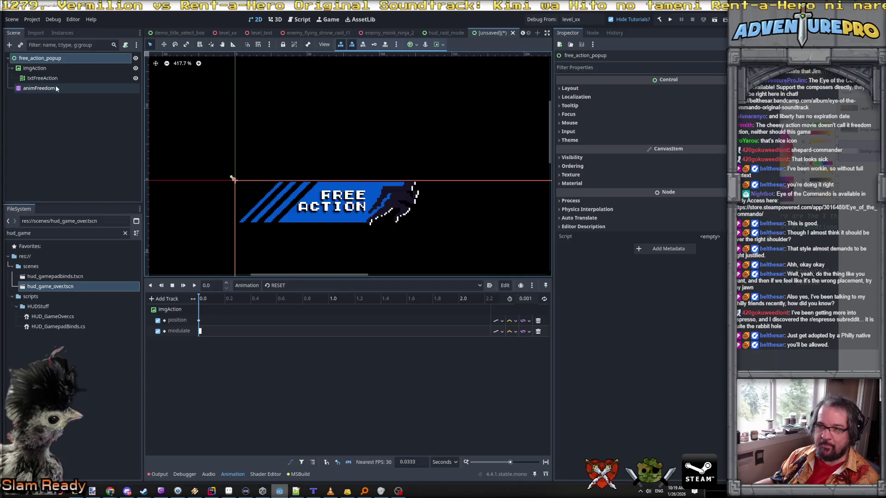
- Give imgAction a new ShaderMaterial
left_click(46, 69)
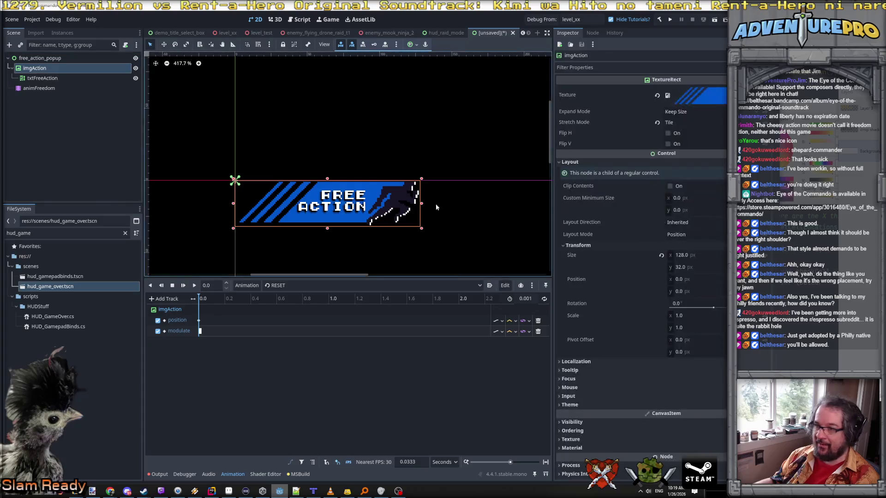
scroll(653, 339, "down", 2)
left_click(595, 408)
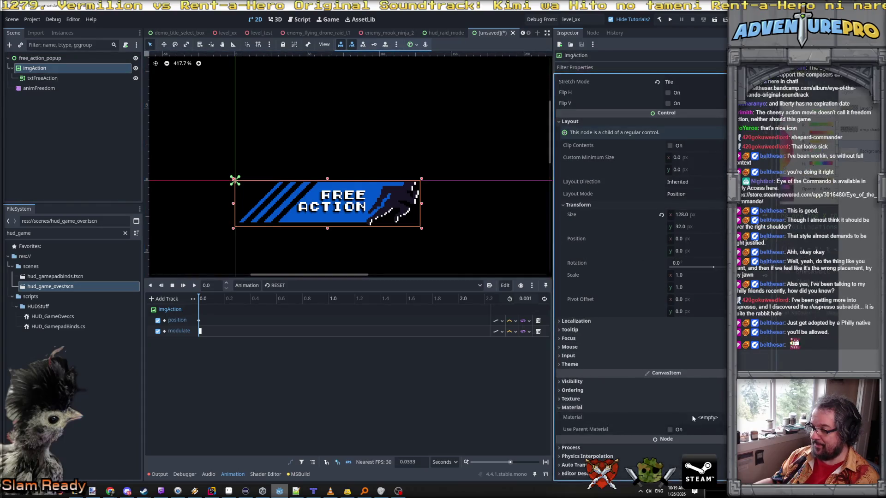
left_click(709, 417)
left_click(712, 438)
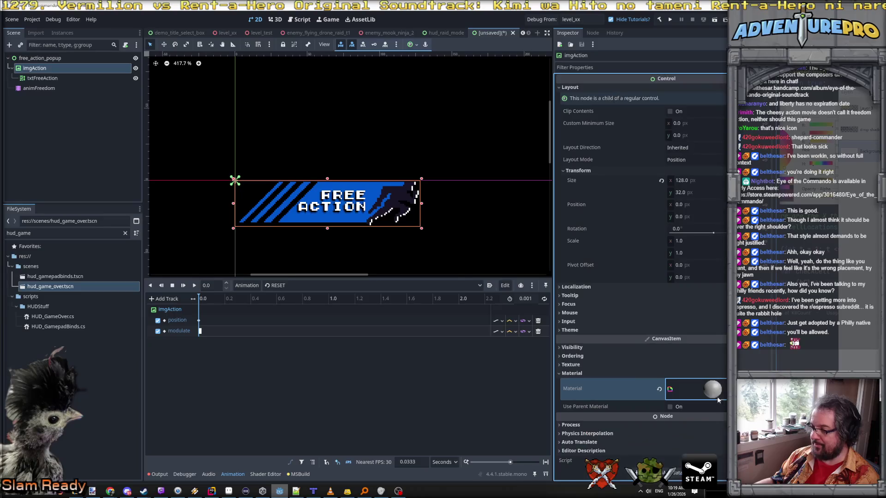
- Create the material's shader as free_action_glow.gdshader in res://shaders
scroll(717, 397, "down", 2)
left_click(715, 384)
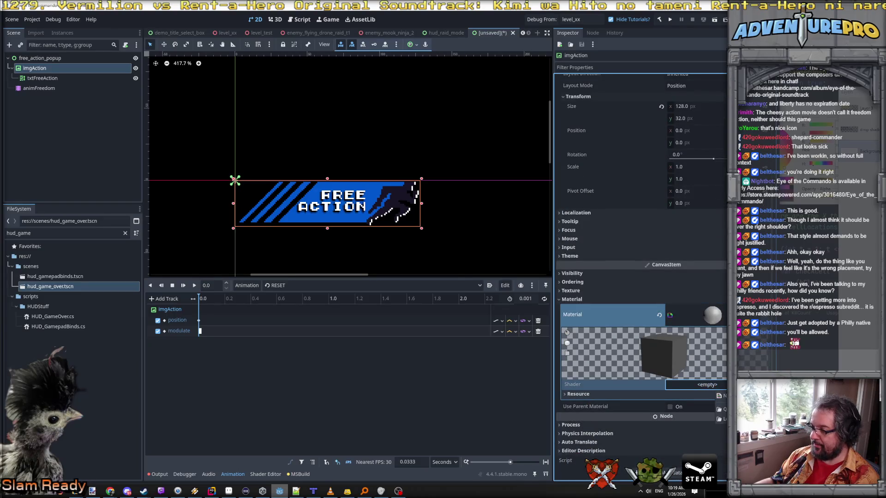
left_click(721, 395)
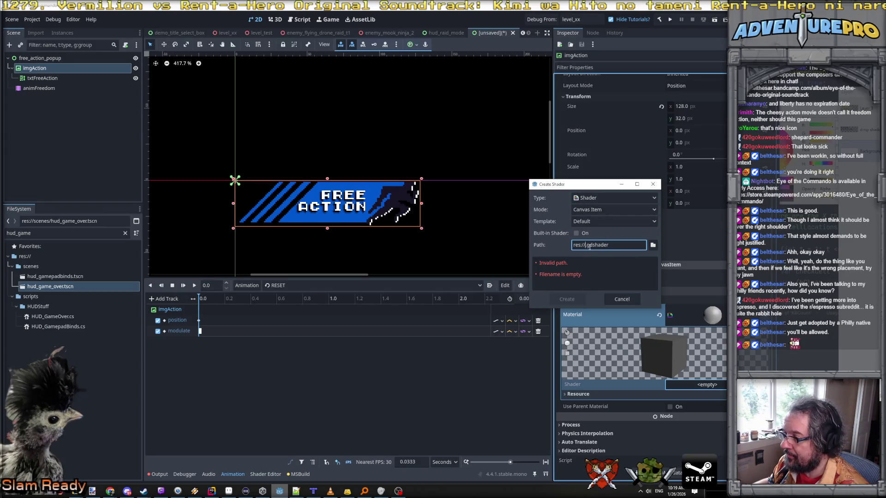
type("free_actipon")
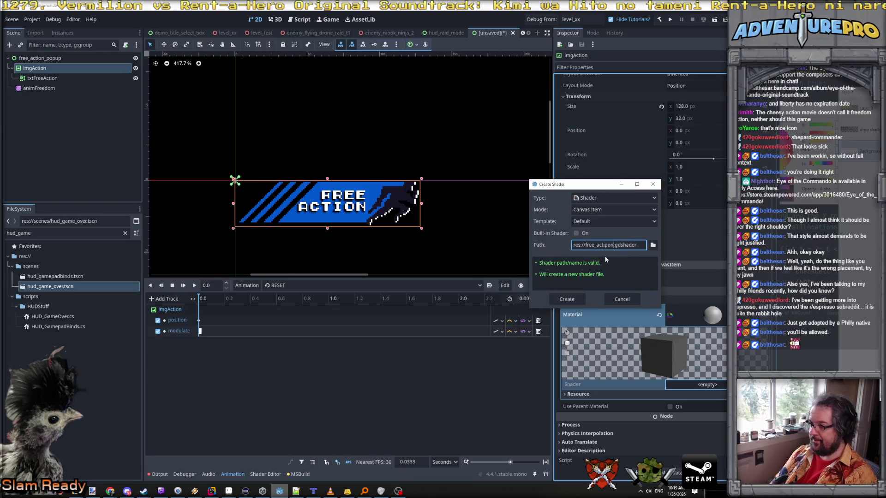
type("_glow")
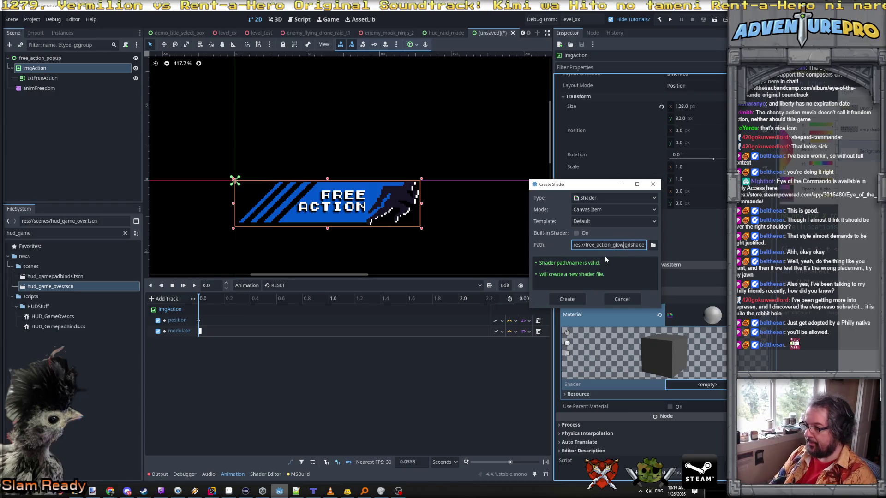
left_click(652, 245)
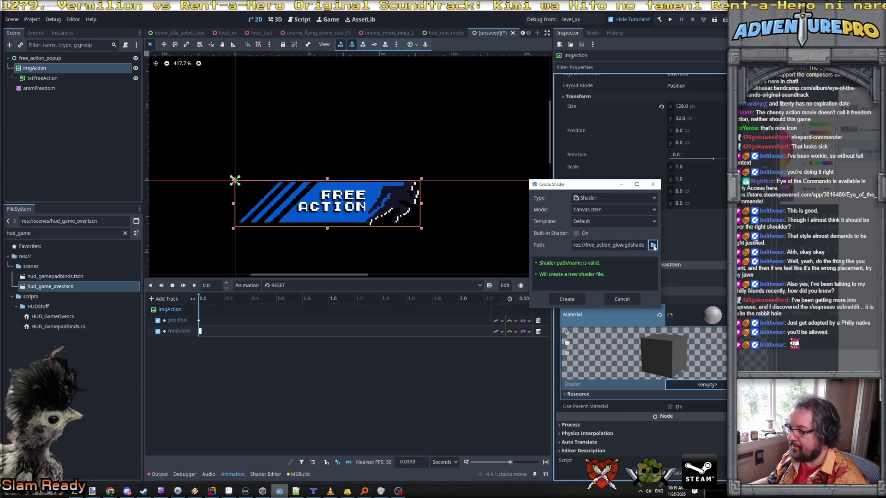
scroll(599, 266, "down", 1)
double_click(664, 281)
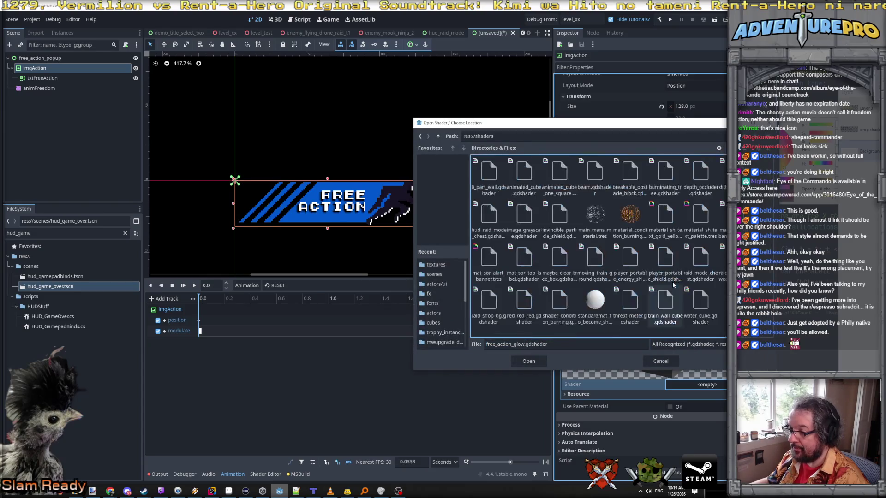
left_click(543, 362)
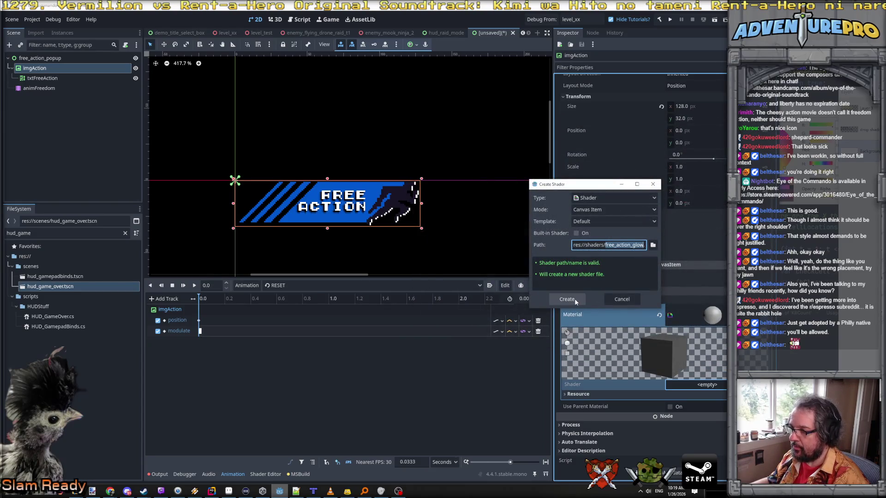
left_click(574, 298)
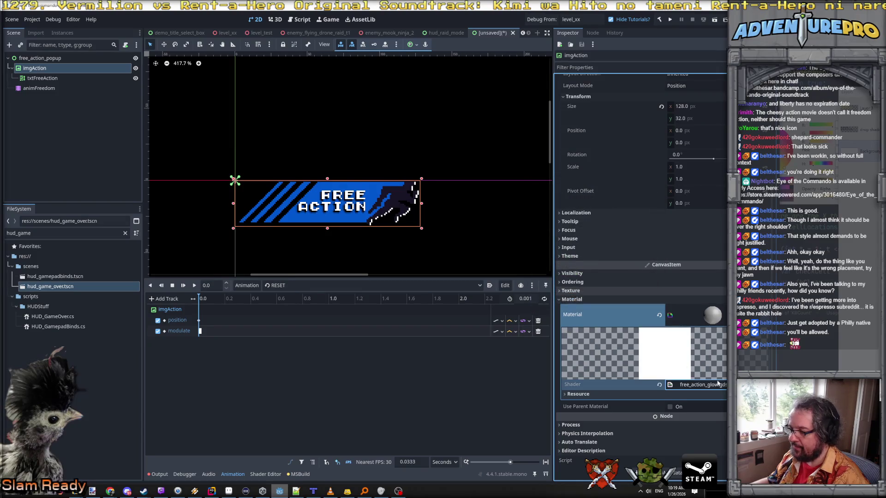
- Begin free_action_glow's fragment function with an unfinished float4 px = tex() line
left_click(693, 387)
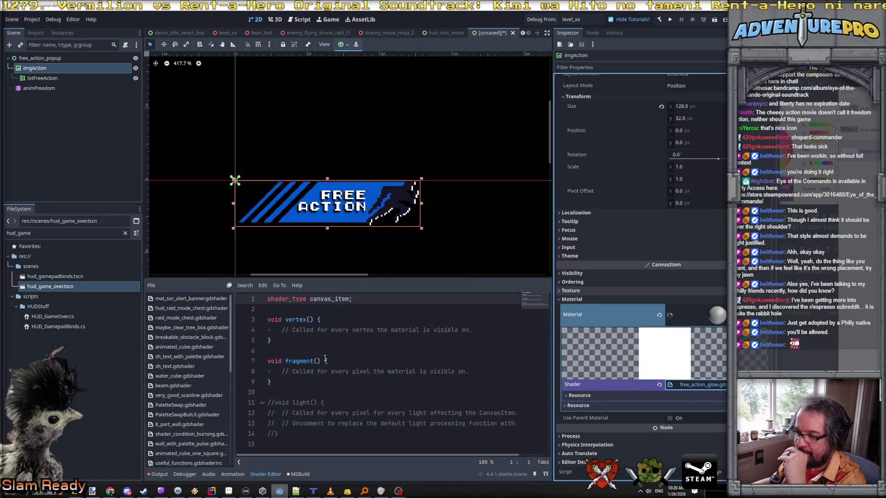
left_click(336, 361)
key("Return")
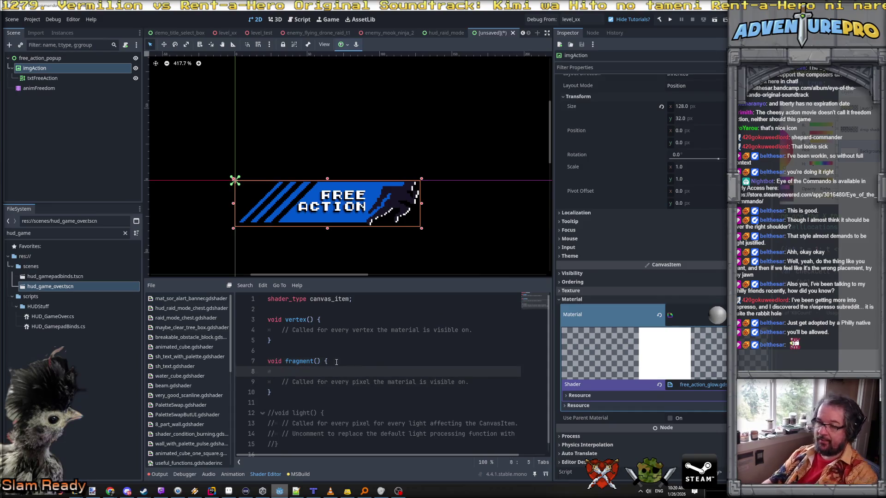
type("if(")
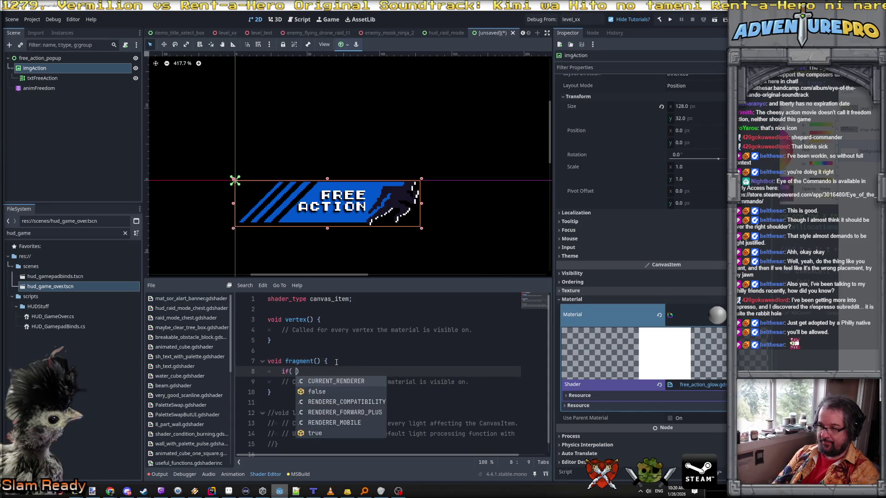
key("BackSpace")
key("BackSpace")
key("BackSpace")
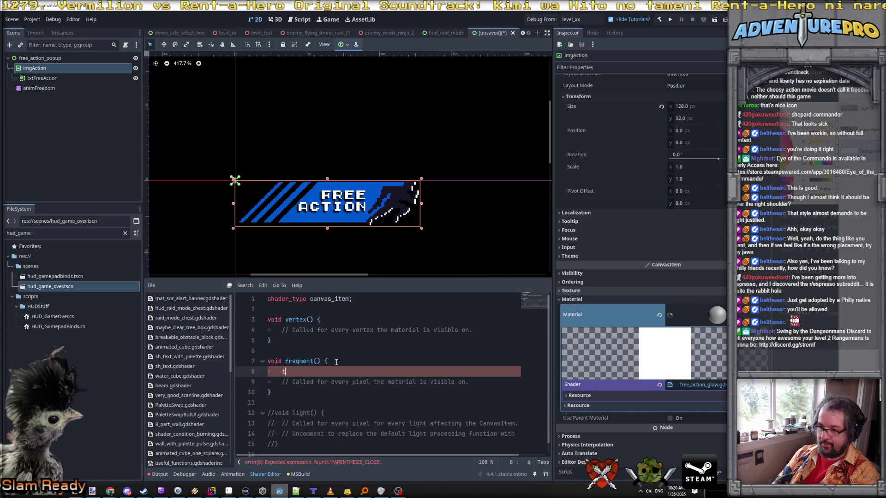
type("floa")
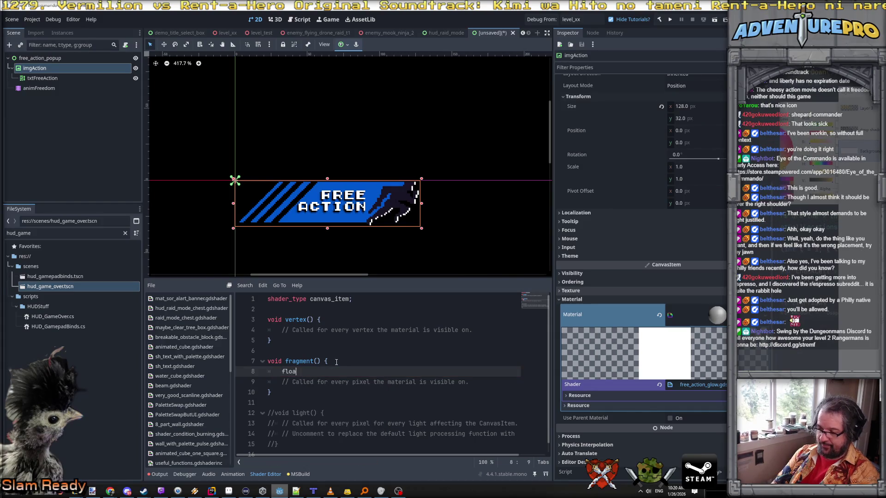
type("t4 color ")
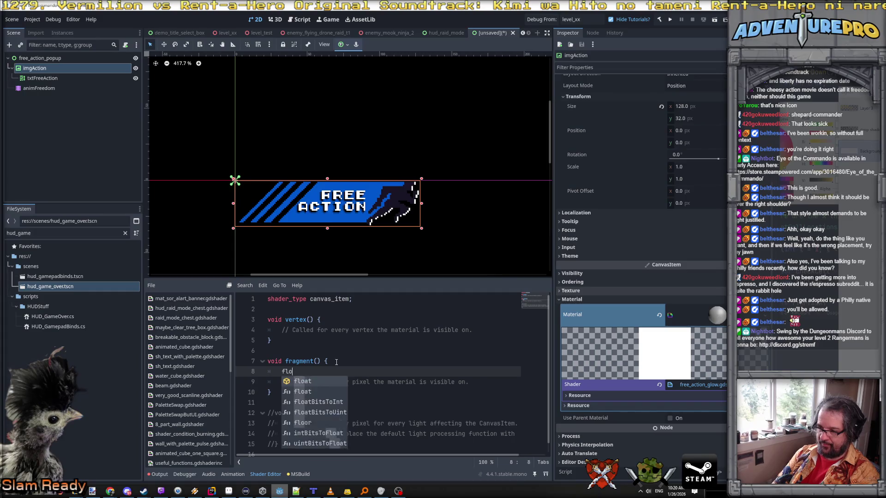
type("= ")
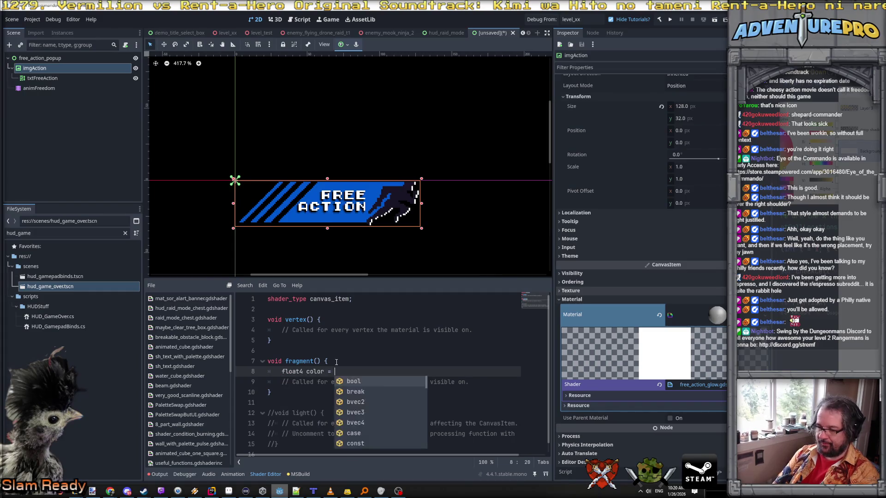
key("BackSpace")
key("BackSpace")
key("BackSpace")
key("BackSpace")
key("BackSpace")
key("BackSpace")
key("BackSpace")
key("BackSpace")
type("px = ")
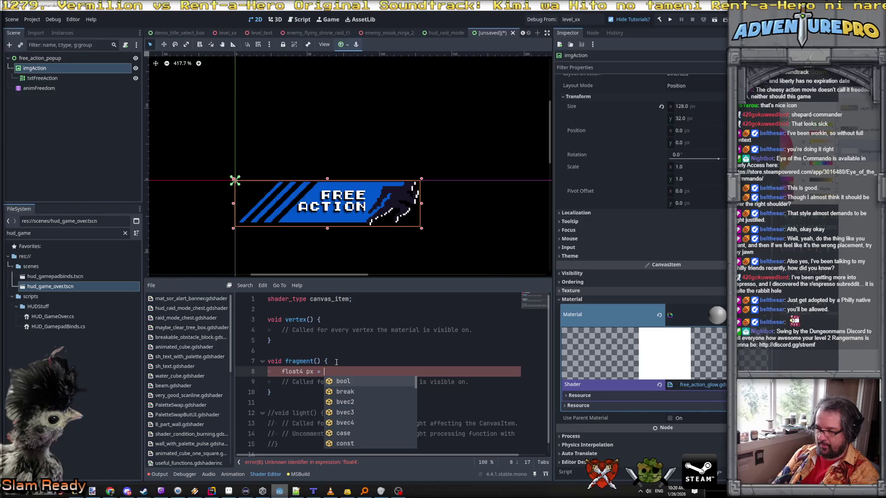
type("tex(")
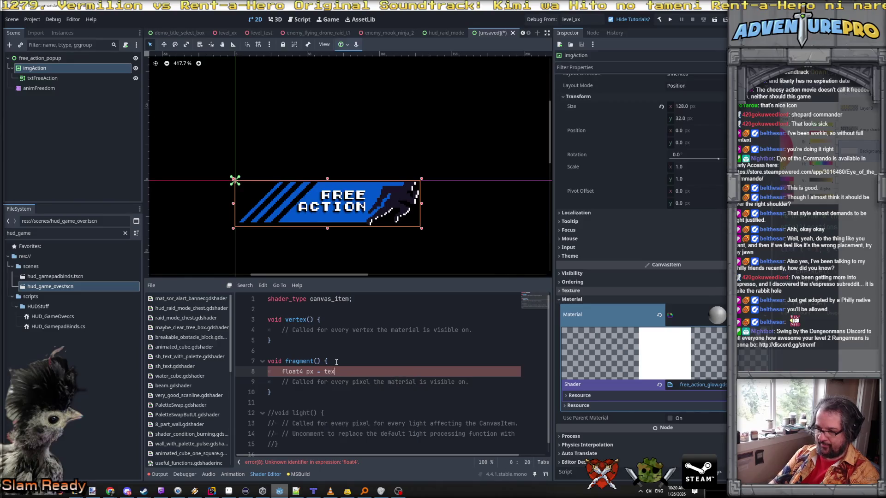
key("Left")
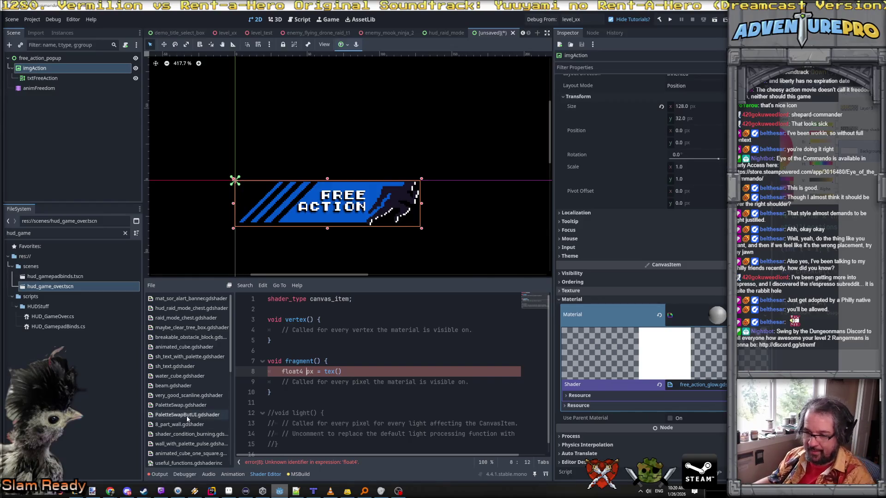
left_click(180, 369)
- Review the sh_text shader code, then return to free_action_glow
scroll(285, 369, "down", 10)
scroll(285, 369, "up", 3)
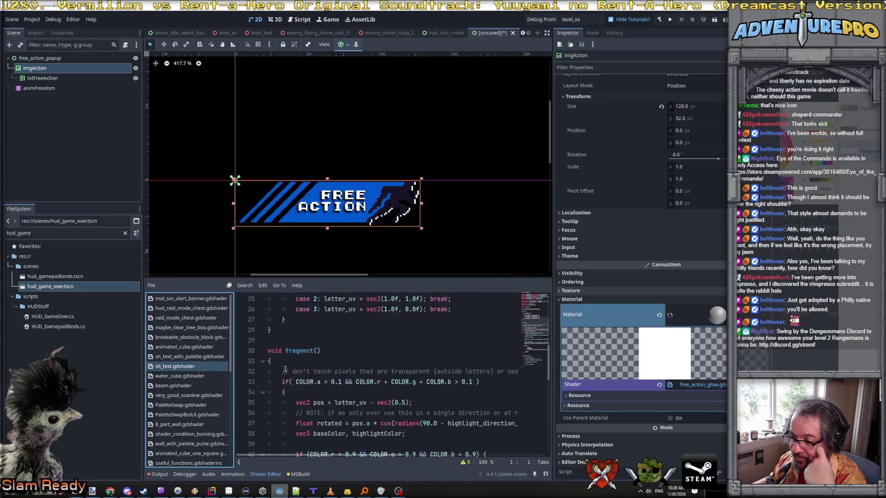
scroll(285, 369, "down", 1)
scroll(309, 379, "up", 3)
scroll(309, 380, "down", 6)
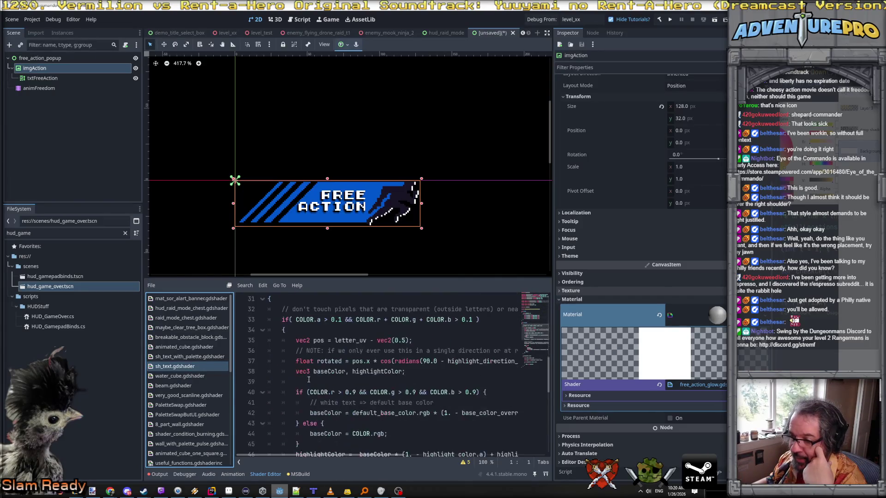
scroll(309, 380, "up", 6)
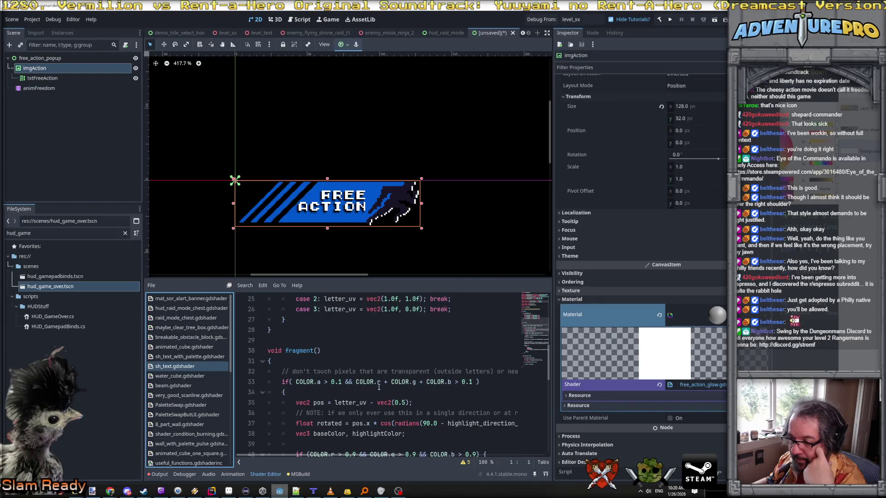
scroll(376, 386, "down", 6)
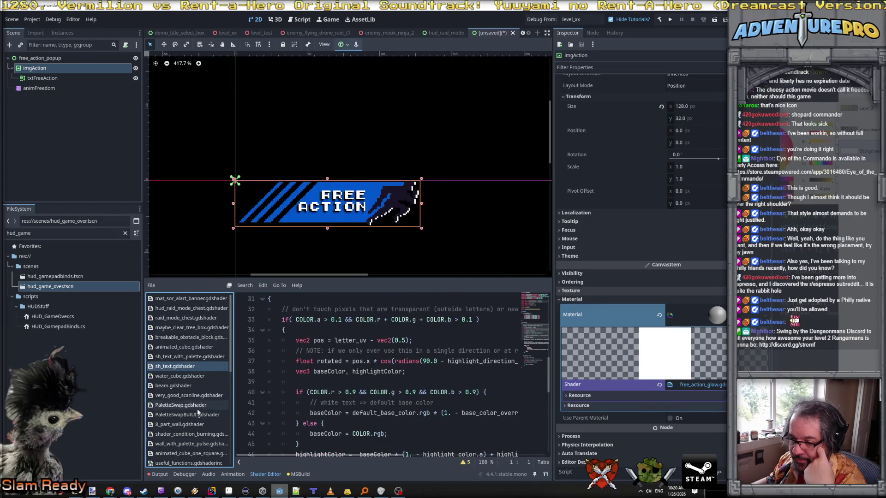
scroll(189, 443, "down", 10)
left_click(187, 462)
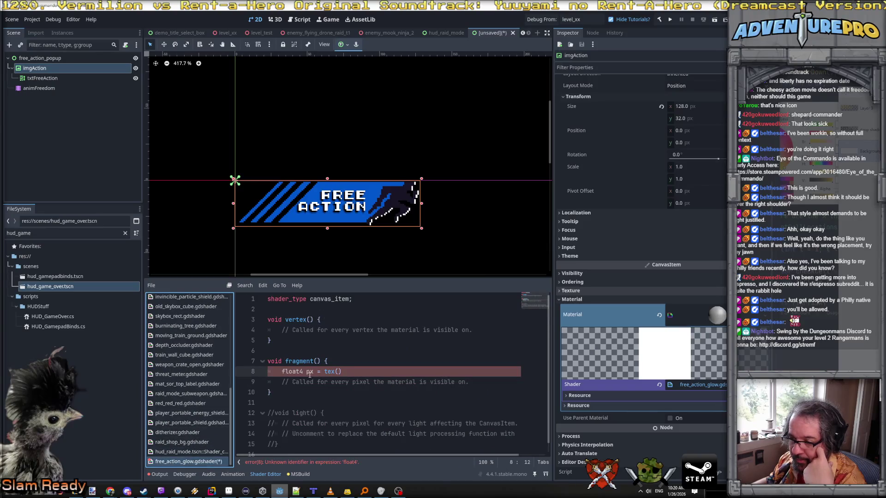
- Add an if (COLOR.RGB == 1.0) block with braces above the px line
left_click(355, 364)
key("Return")
type("if( COL")
type("OR.RGV")
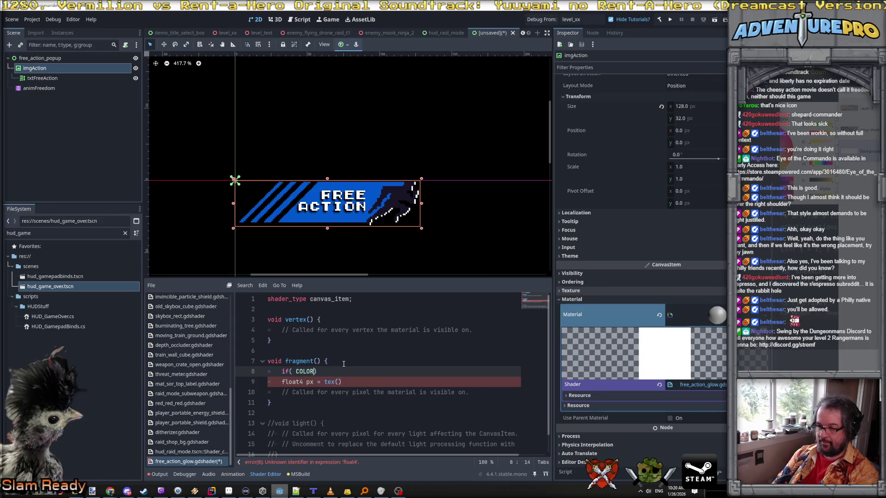
type("B == 1.0f")
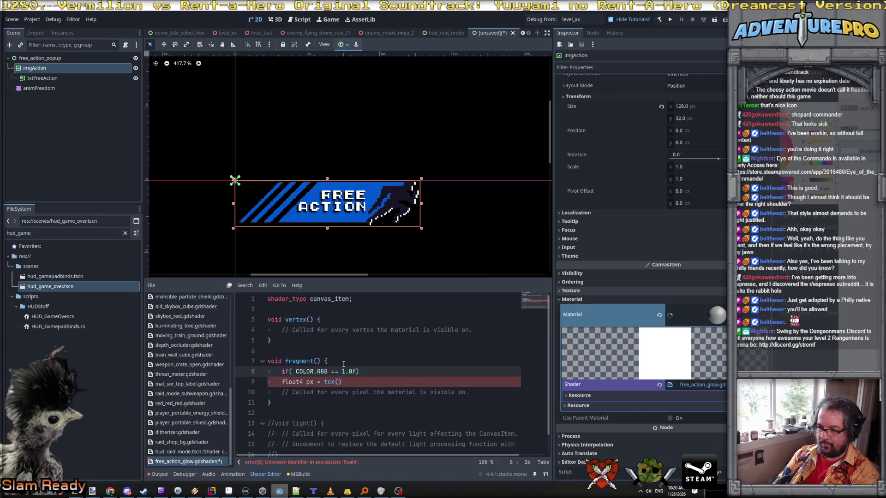
key("Return")
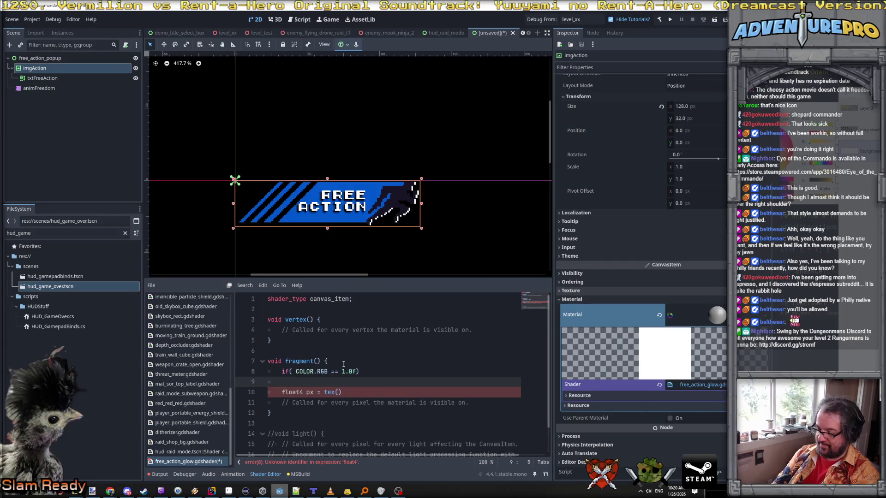
type("{")
key("Return")
key("Up")
key("Up")
key("Home")
key("Return")
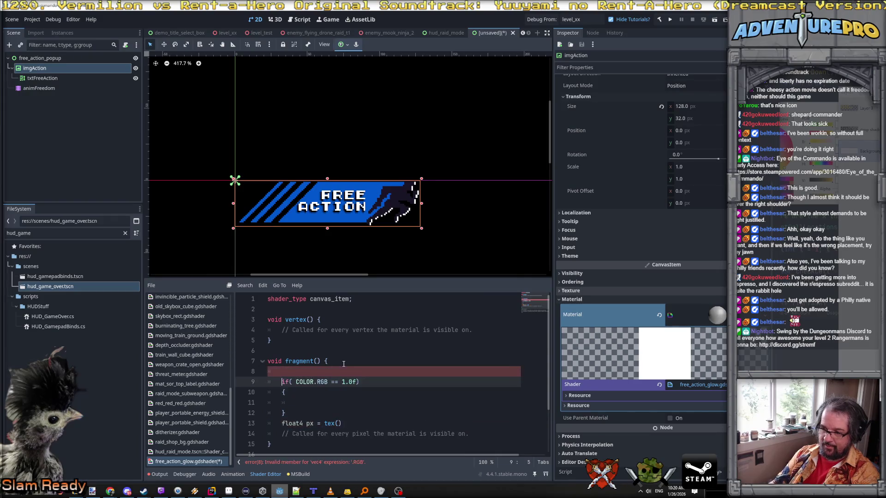
key("Down")
- Change the condition to COLOR.rgb == (1.0,1.0,1.0) and delete the float4 px line
double_click(319, 382)
type("rgb")
scroll(322, 382, "down", 1)
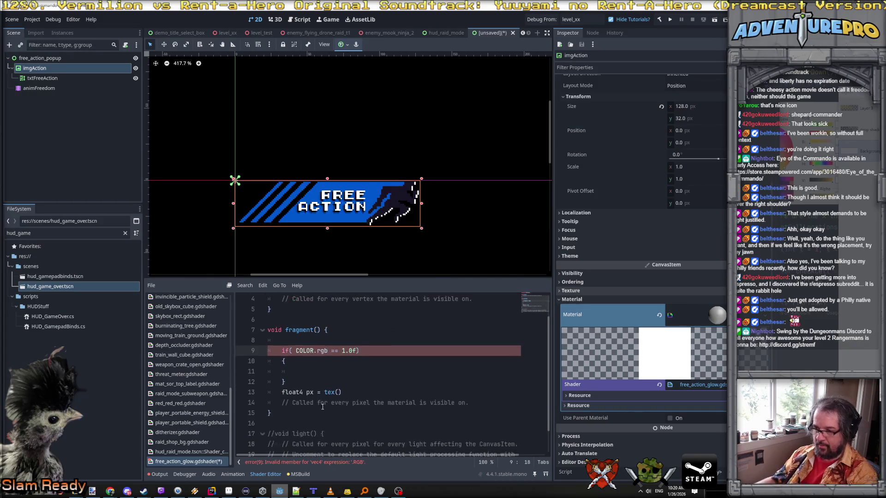
type("(")
left_click(356, 351)
type(", 1.0")
key("BackSpace")
key("BackSpace")
key("BackSpace")
type("1.0,1.0")
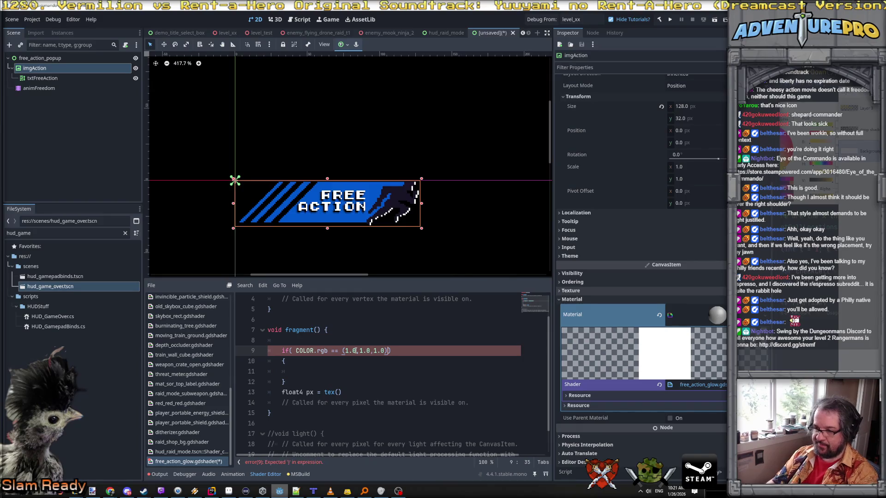
key("Down")
key("Down")
key("Down")
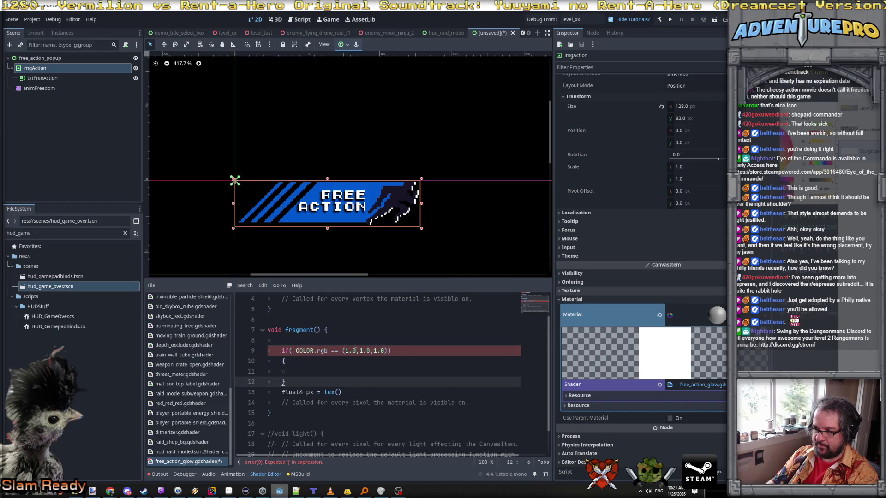
left_click_drag(351, 395, 344, 380)
key("BackSpace")
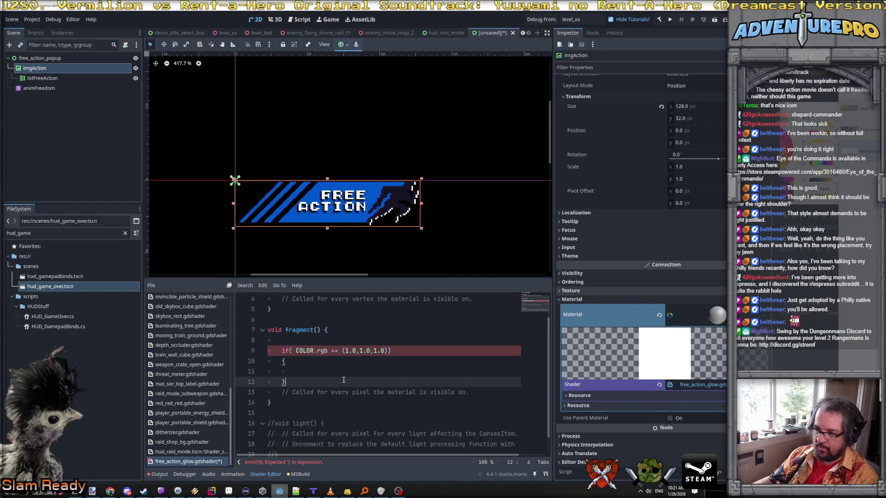
- Make the comparison value vec3(1.0,1.0,1.0) and paste in the TIME-based sine delta calculation
left_click(342, 350)
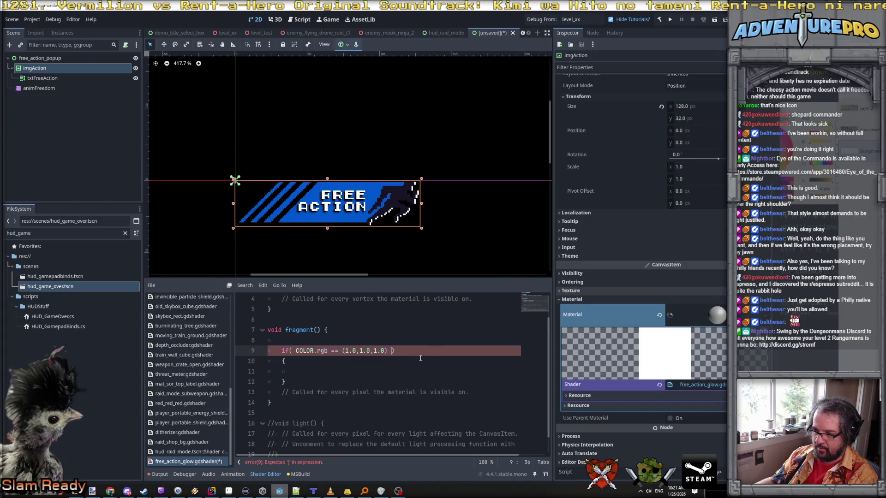
left_click(342, 351)
type("vec3")
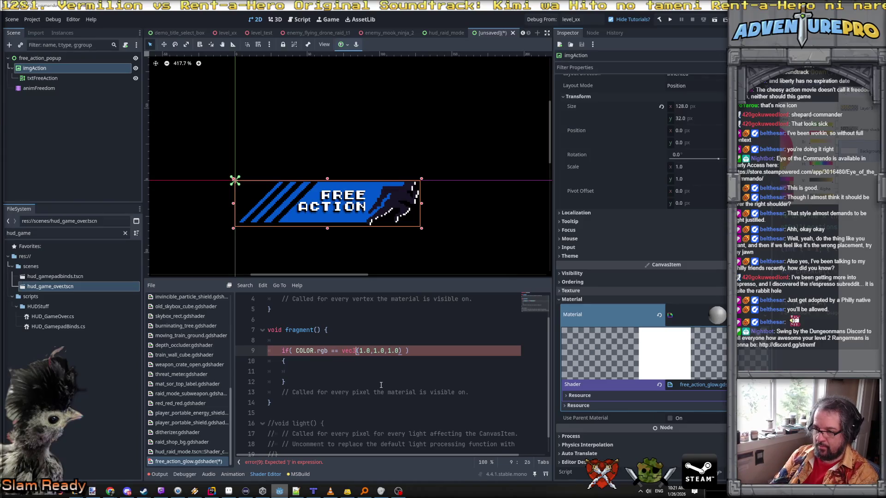
key("alt+Left")
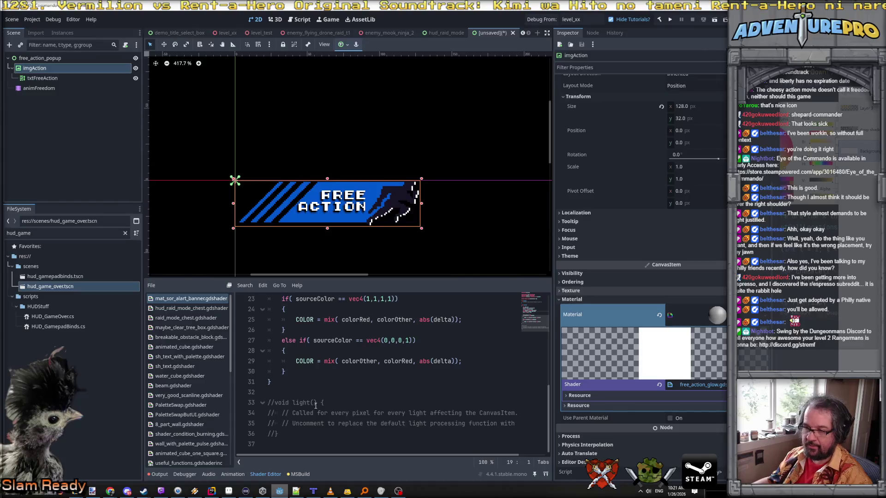
key("alt+Right")
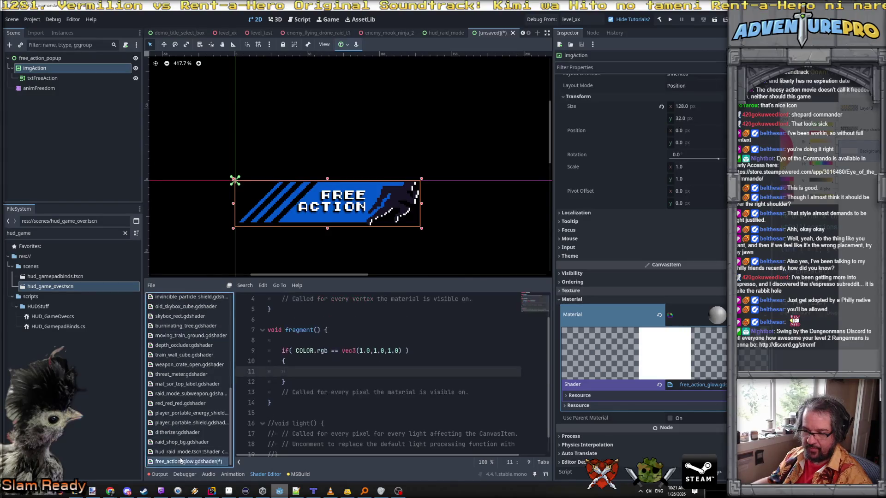
type("float delta = mod(TIME * 0.5f, 1.0f); \tdelta = sin(delta * TAU);")
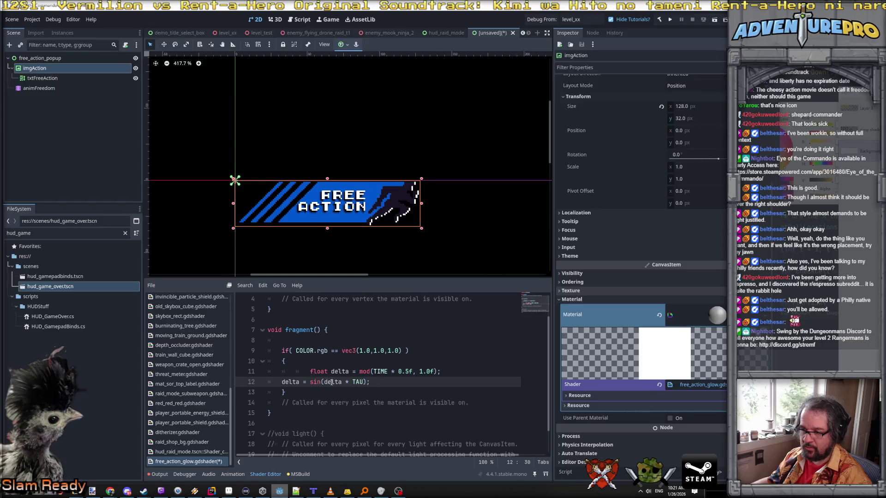
- Reindent the delta lines and add a COLOR = mix(color1, color2, …) line in the if block
key("Tab")
key("Tab")
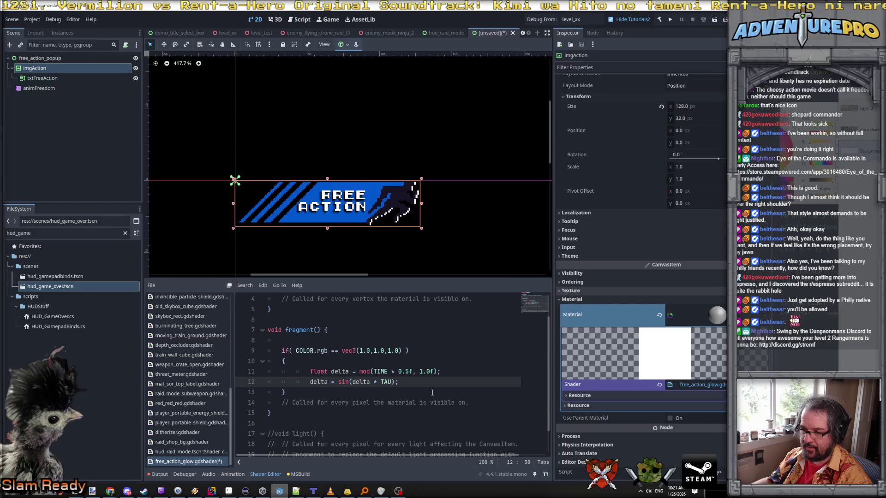
left_click(310, 371)
key("Home")
key("shift+Down")
key("shift+Down")
key("shift+Tab")
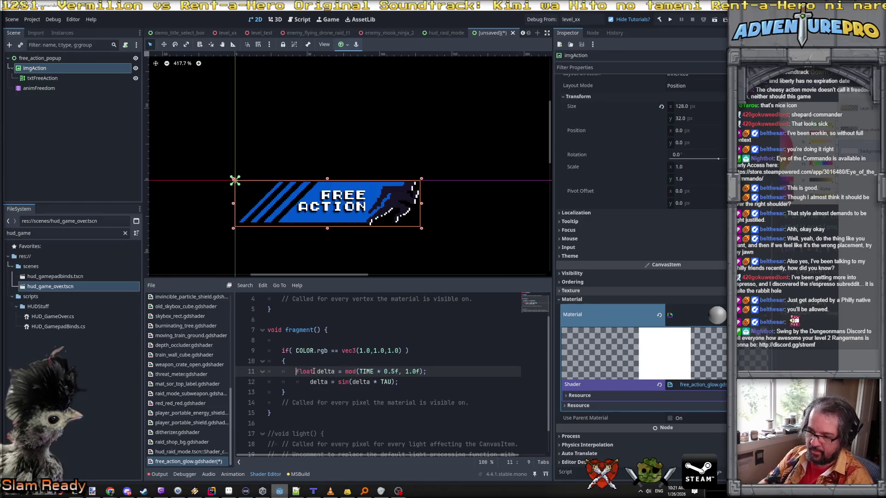
key("Return")
key("Up")
key("Tab")
key("Tab")
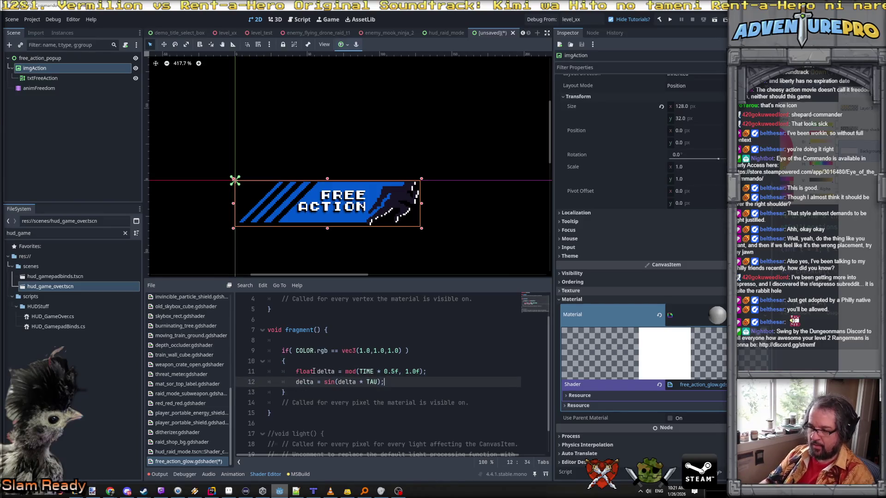
type("COLOR = mix(c")
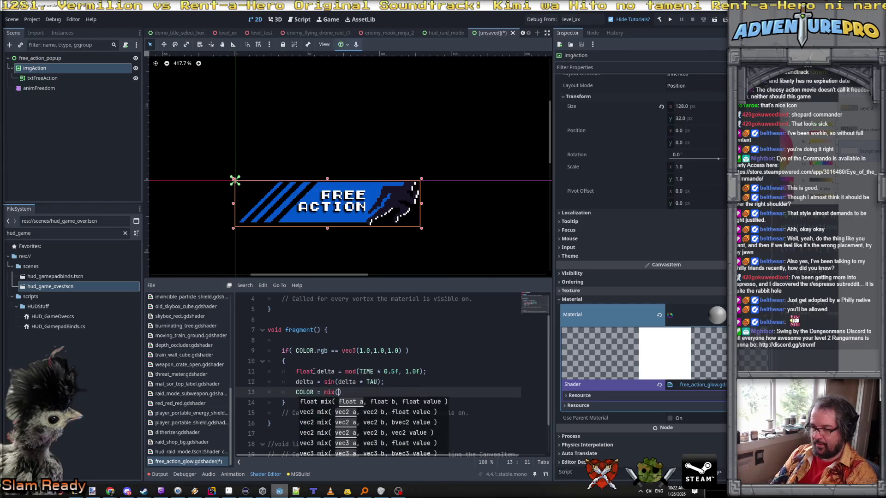
type("olor1")
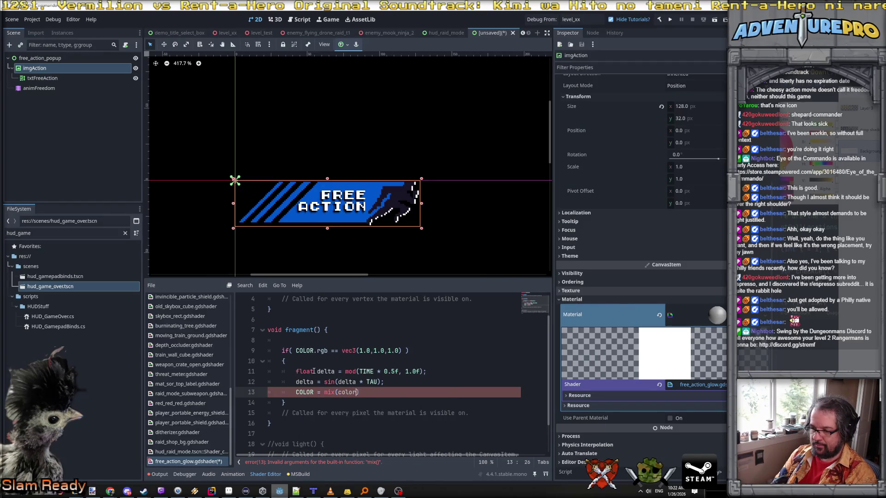
type(", color2, ")
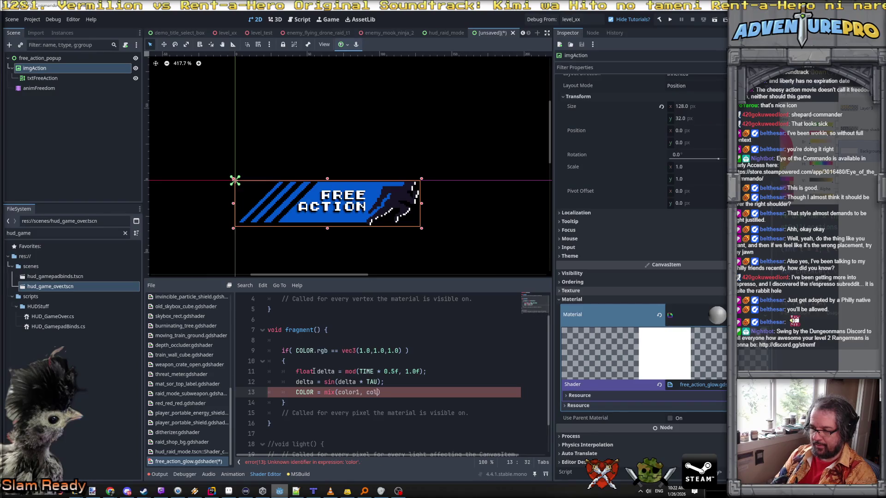
type("defaul")
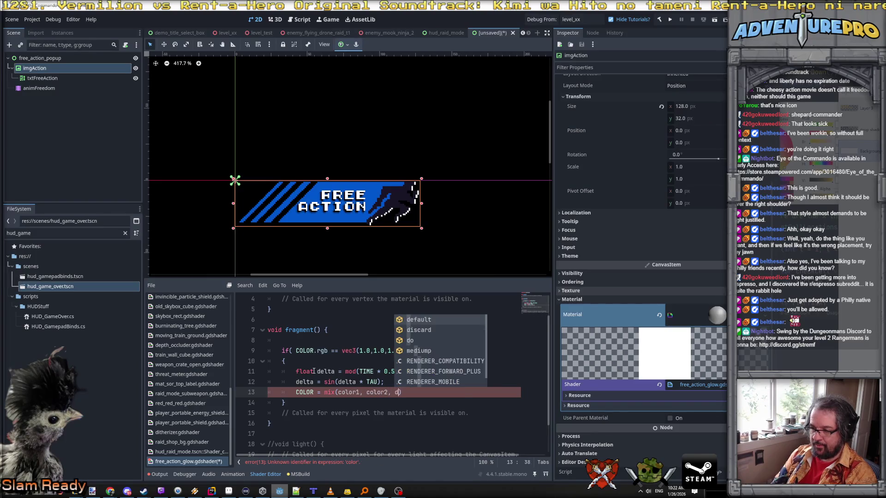
key("BackSpace")
key("BackSpace")
key("BackSpace")
type("lta")
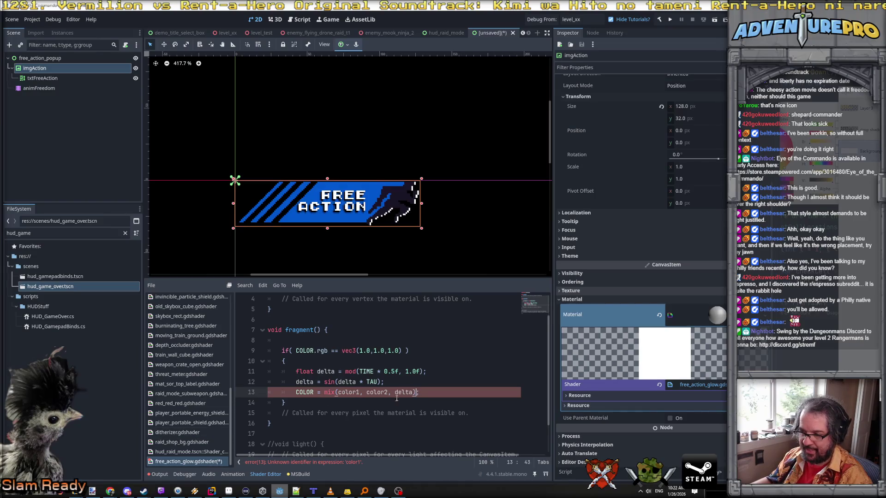
- After checking mat_sor_alart_banner, change the mix factor to abs(delta)
scroll(187, 364, "up", 10)
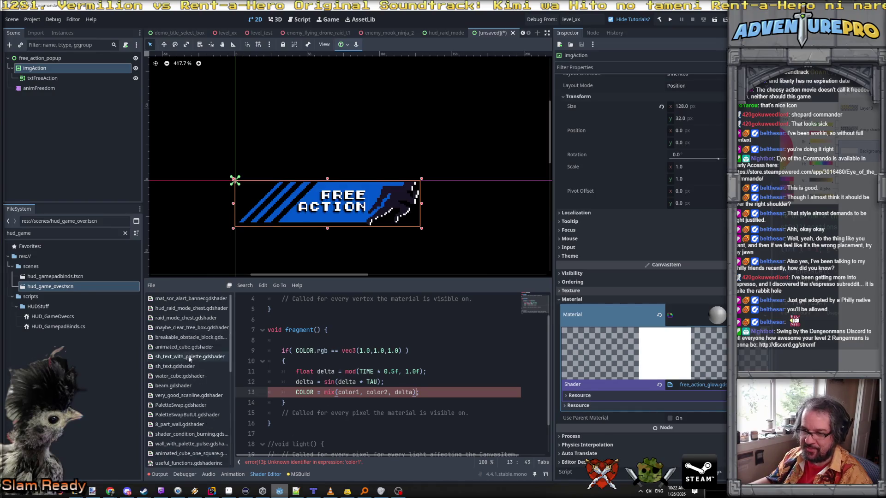
left_click(187, 299)
scroll(426, 386, "up", 1)
scroll(190, 415, "down", 10)
left_click(189, 461)
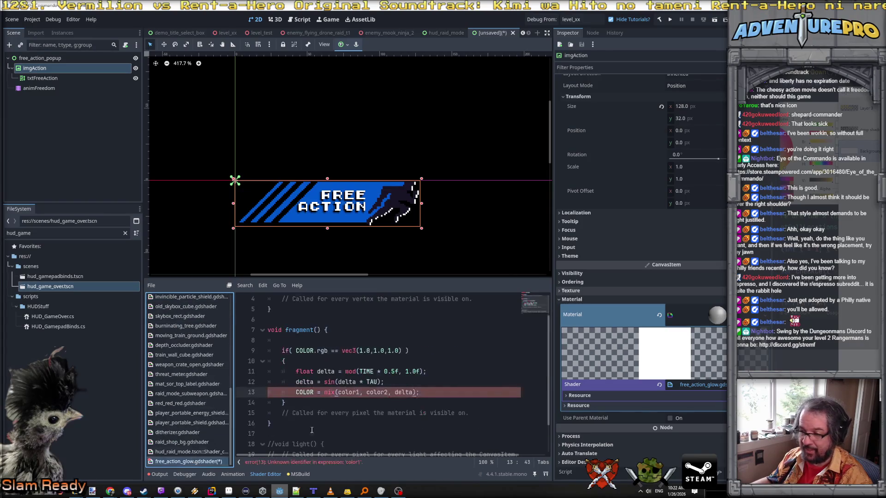
double_click(399, 392)
type("abs(delta)")
key("Up")
key("Down")
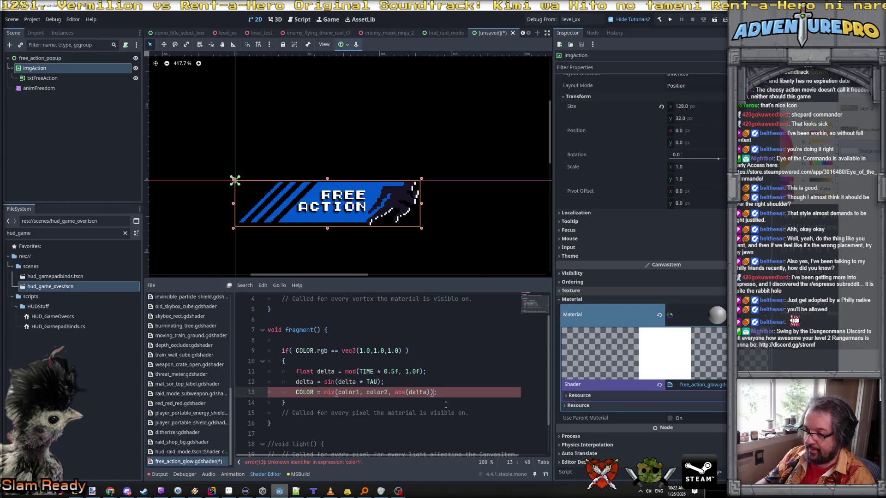
scroll(446, 404, "up", 1)
left_click(311, 308)
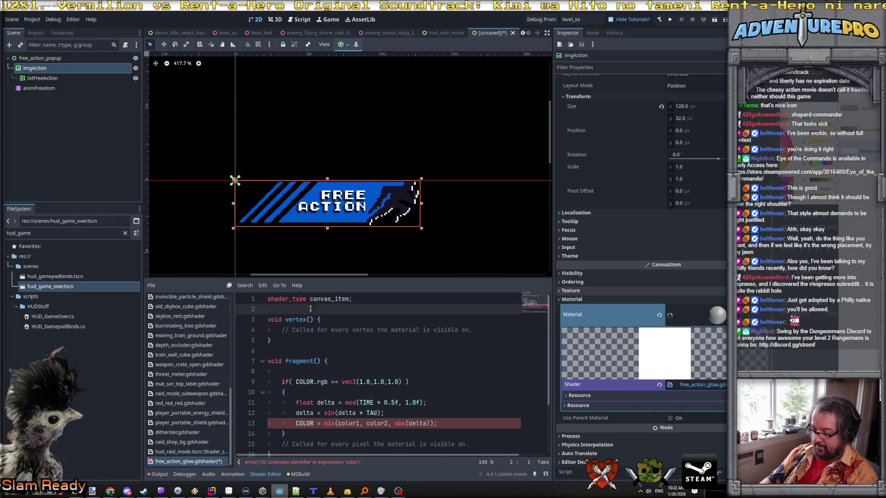
- Declare uniform vec4 color1 and uniform vec4 color2 below shader_type
key("Return")
key("Up")
key("BackSpace")
key("BackSpace")
type("unif")
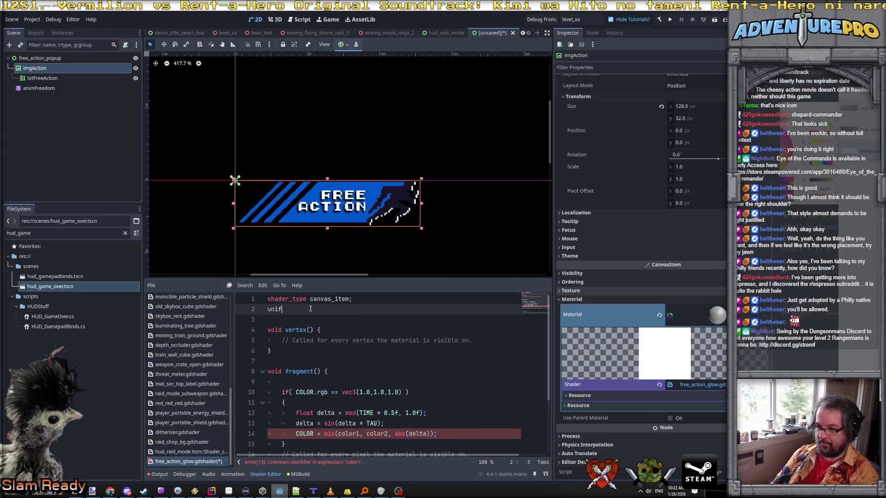
type("orm ")
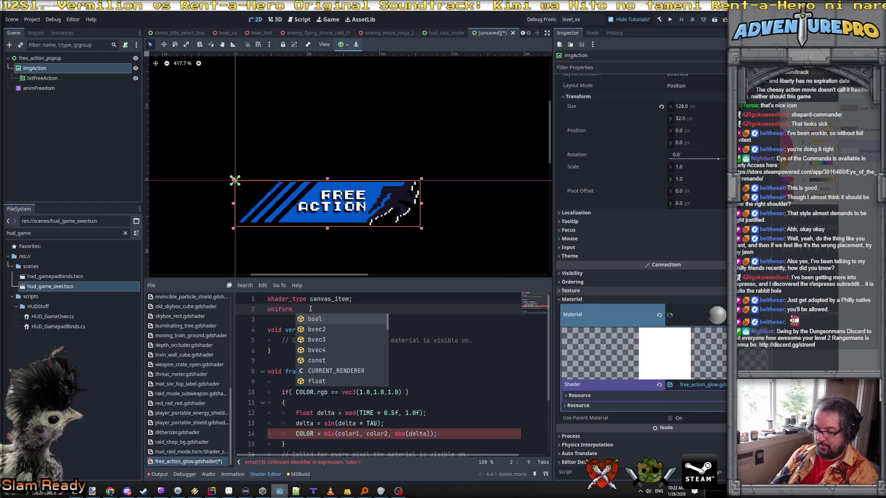
type("vec4 color1;")
key("Return")
type("u")
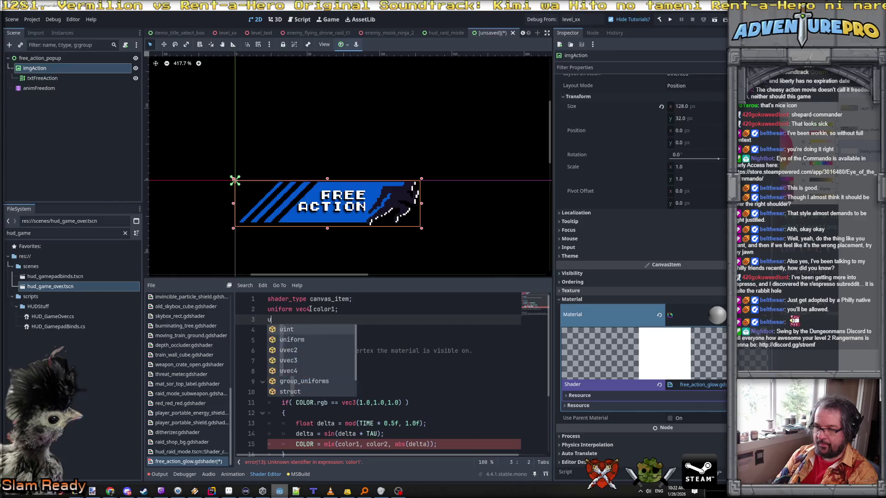
type("niform vec")
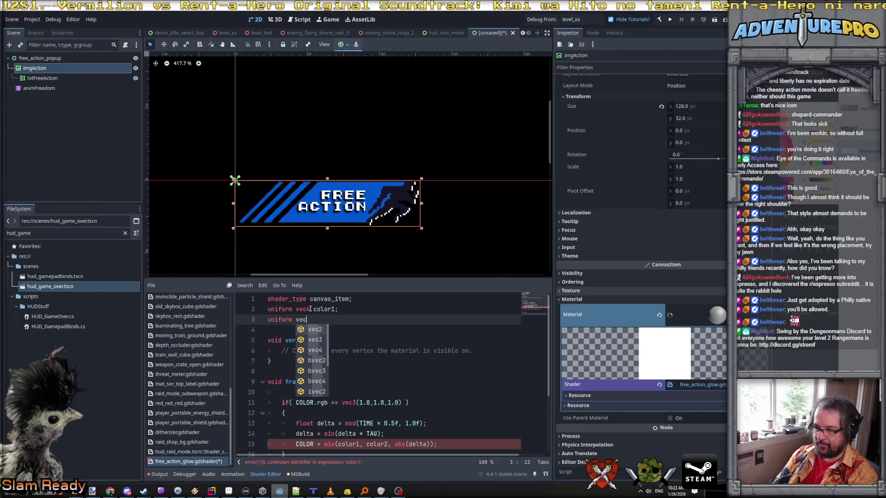
type("4 color2;")
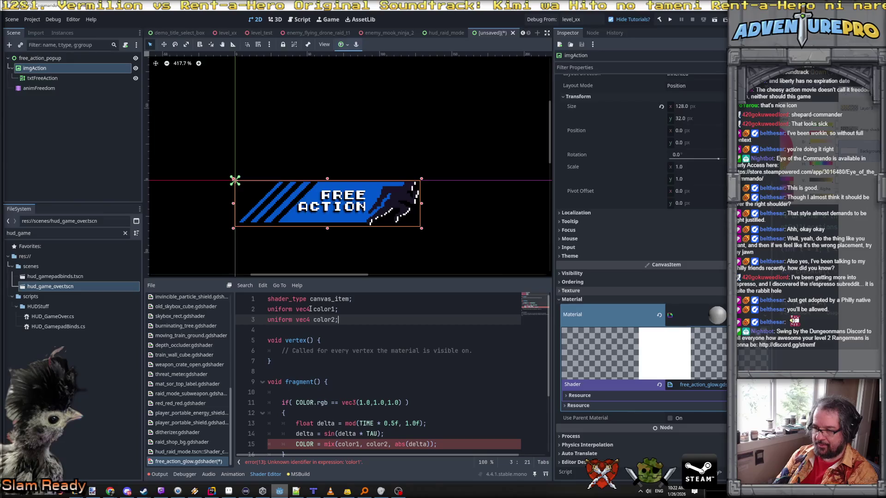
- In the material's Shader Parameters, set Color 1's x component to 1.0
scroll(358, 367, "down", 2)
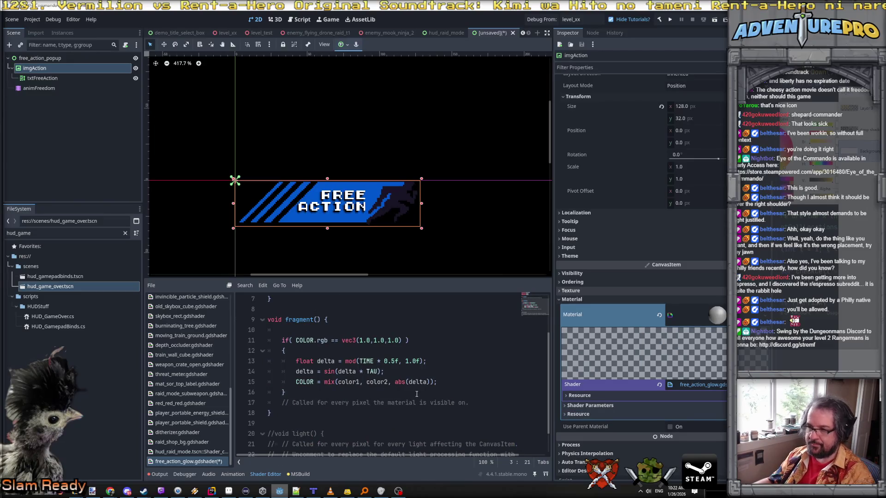
left_click(615, 406)
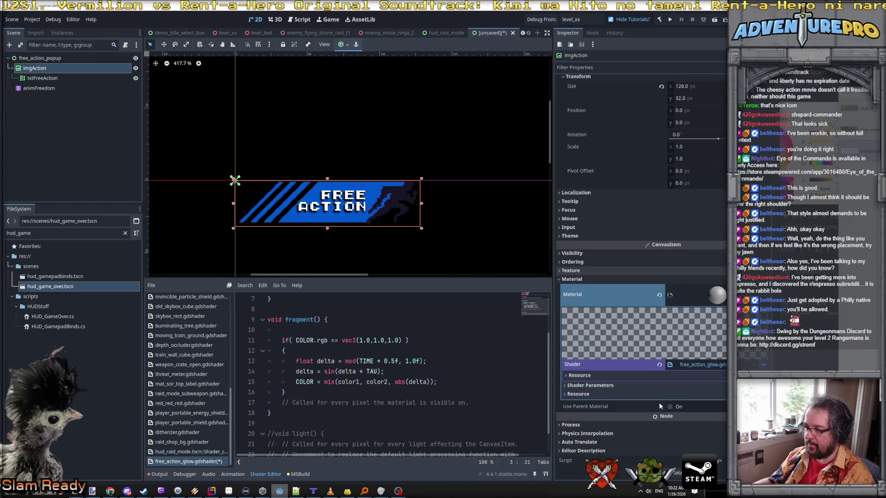
scroll(613, 388, "down", 1)
left_click(594, 407)
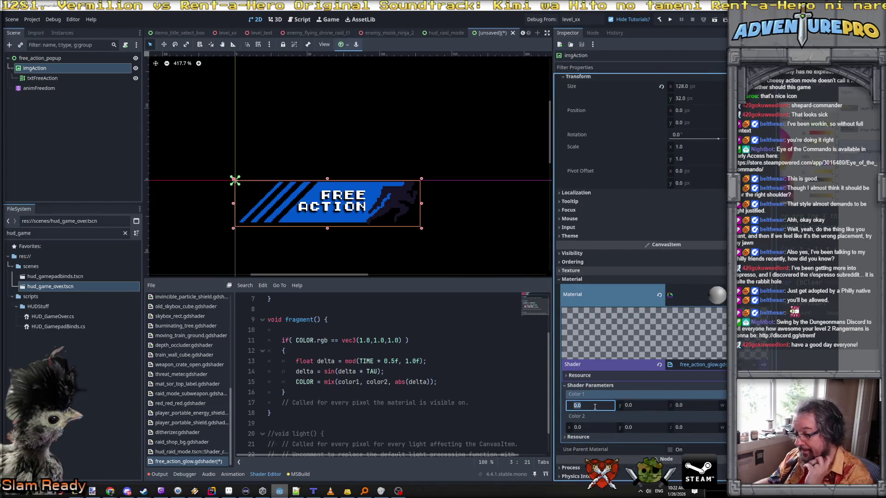
type("1")
key("Tab")
key("Tab")
key("Tab")
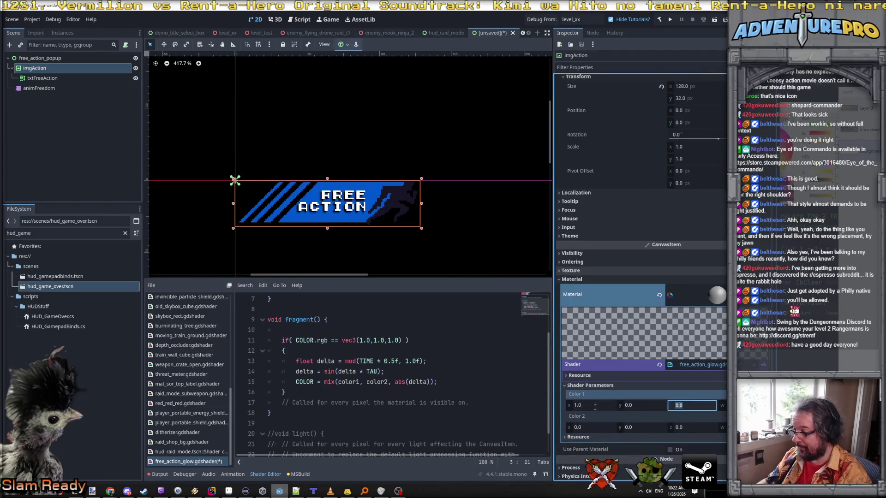
left_click(601, 428)
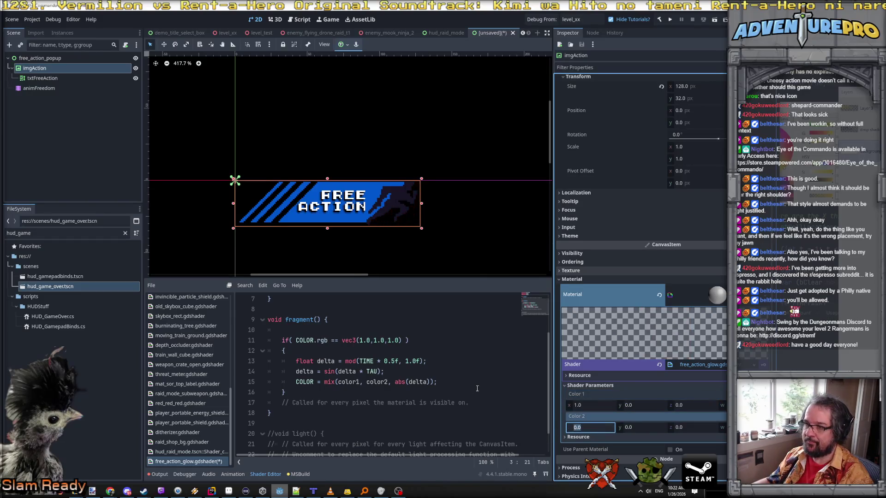
scroll(410, 211, "up", 3)
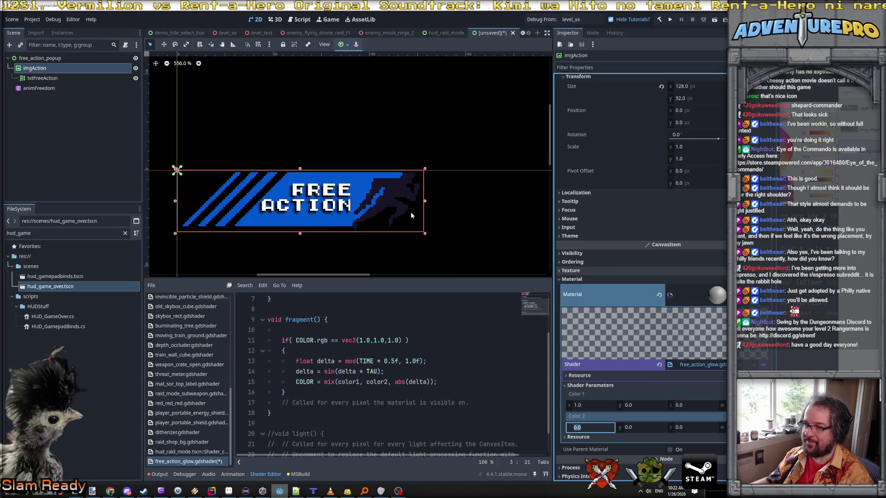
left_click(328, 339)
- Make line 11 compare COLOR.rgba with vec4(1.0,1.0,1.0,1.0), then switch to Aseprite
left_click(401, 341)
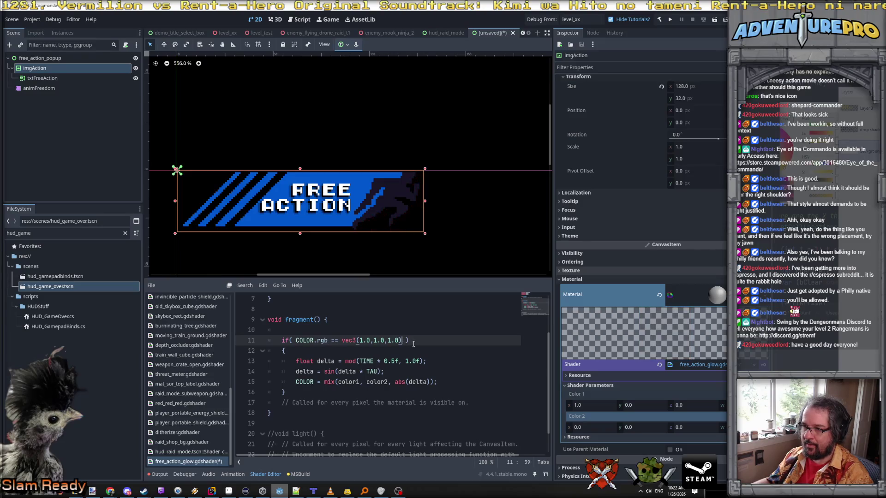
left_click(327, 340)
type("a")
left_click(401, 340)
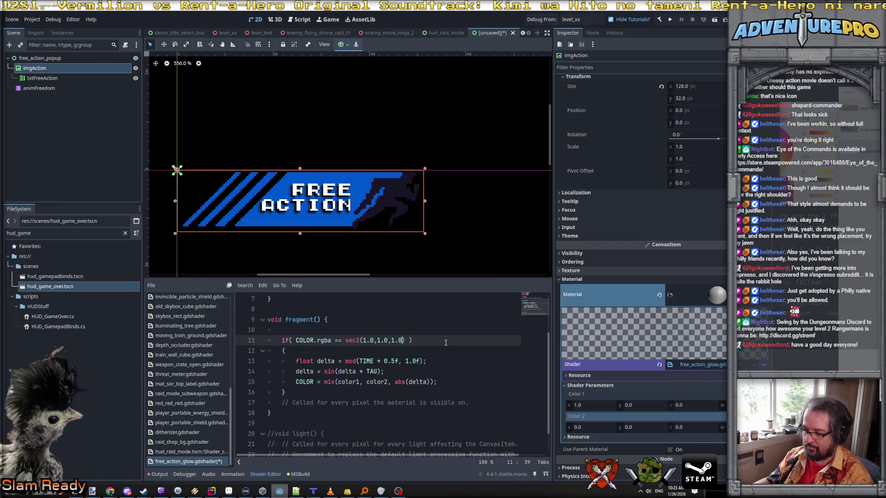
type(",1.0")
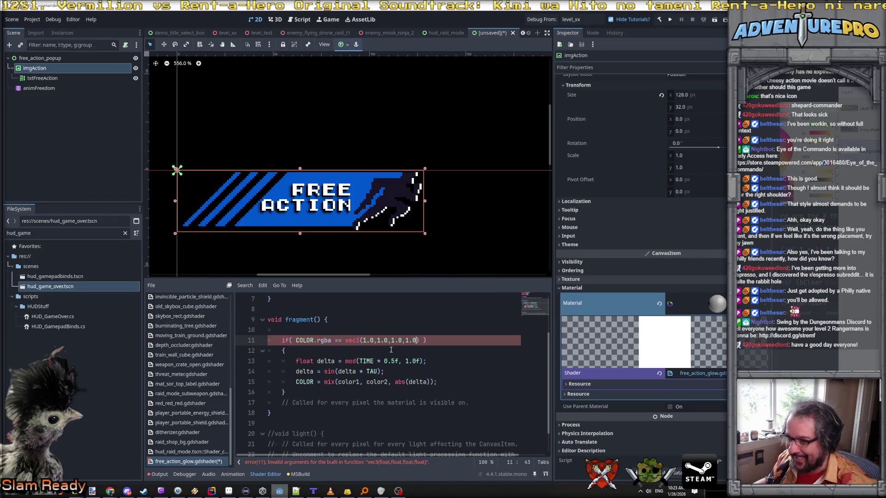
left_click(356, 340)
type("4")
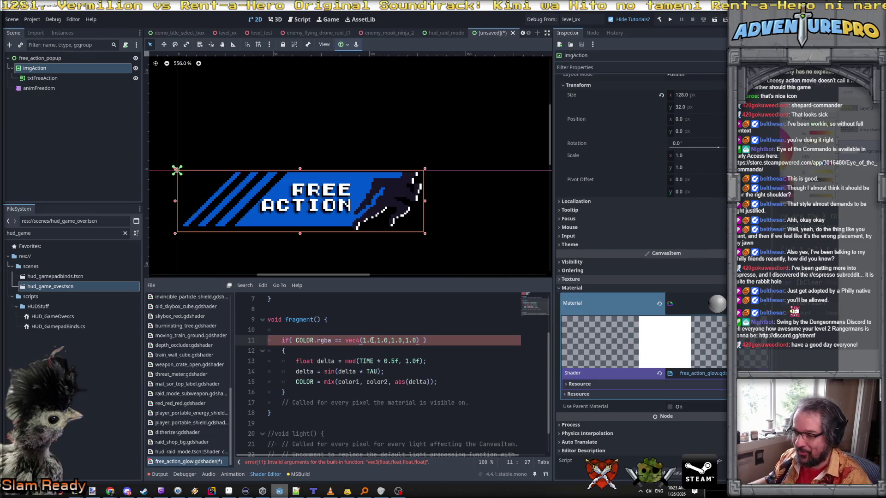
left_click(444, 367)
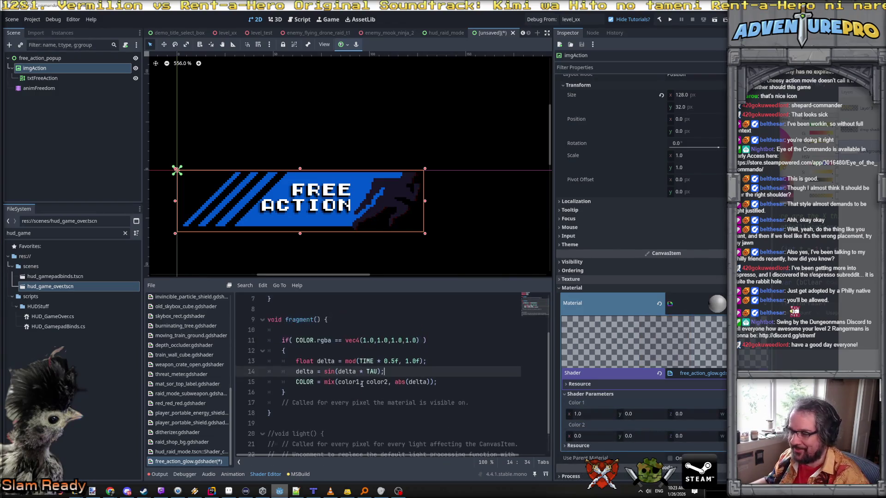
left_click(229, 491)
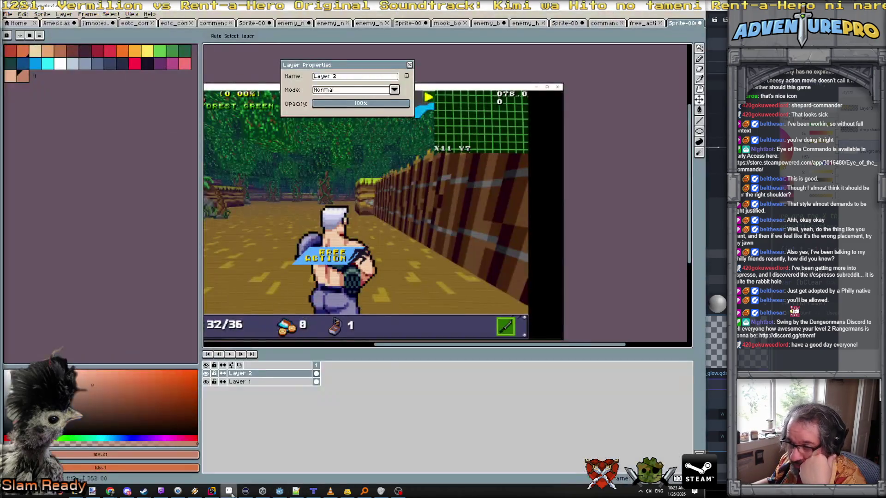
- In the free_action sprite, check palette colour values and pick orange #ff9000 as foreground
left_click(642, 23)
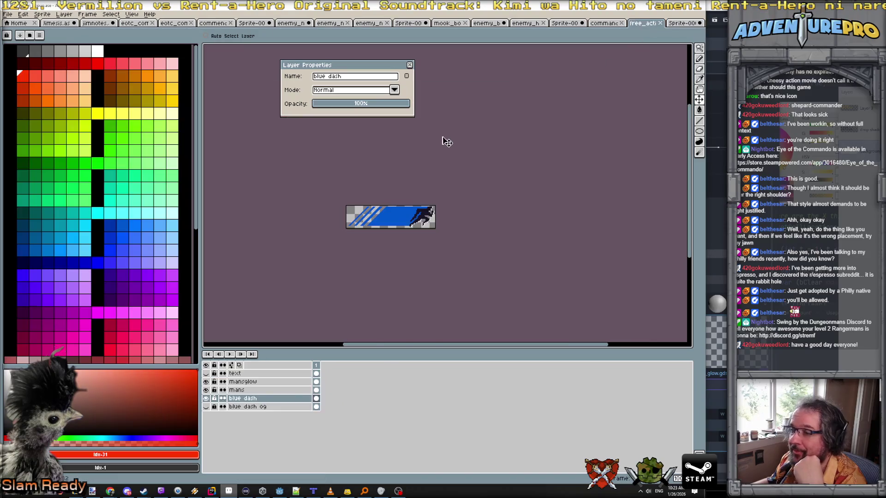
left_click(98, 113)
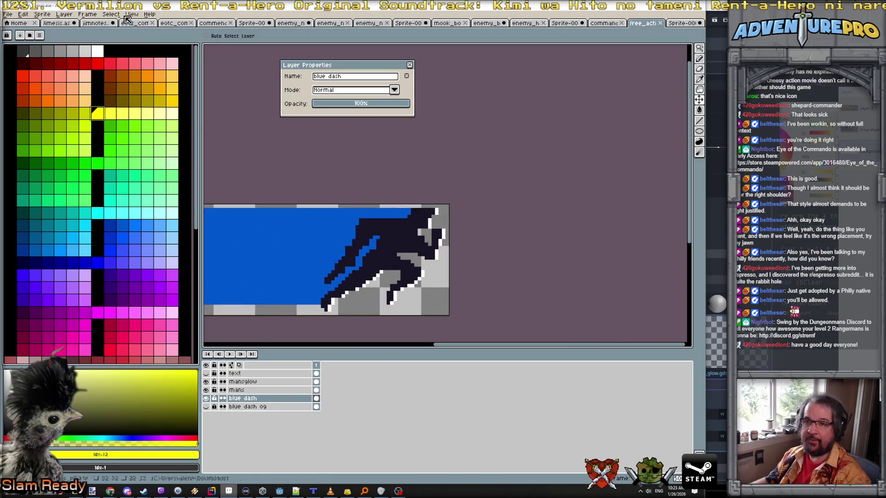
left_click(125, 454)
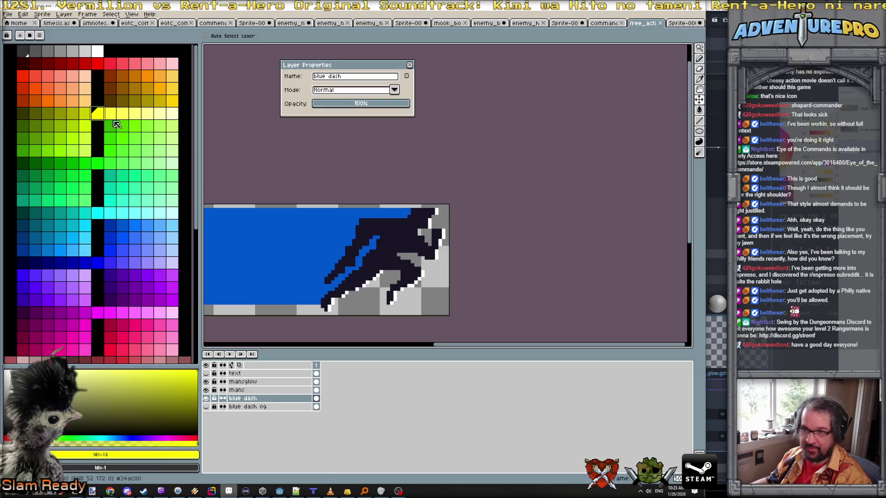
left_click(148, 75)
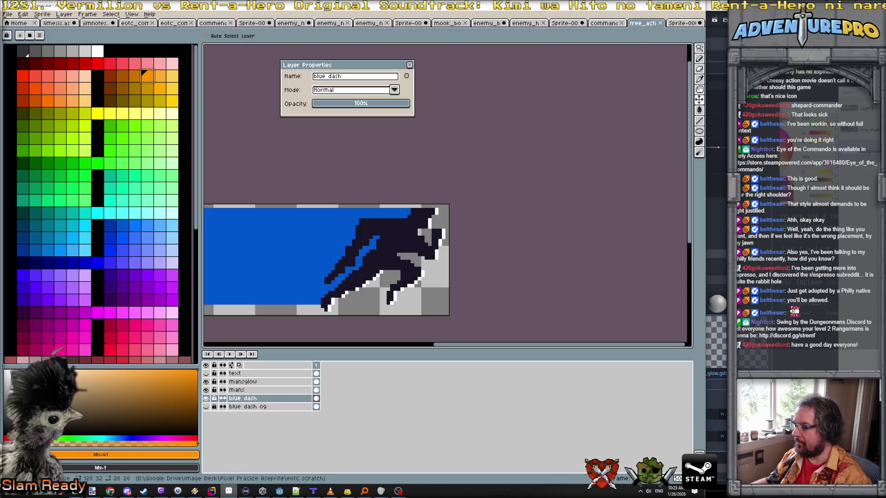
- Back in Godot, enter 255 and 144 as Color 1's first two components
key("alt+Tab")
left_click(599, 414)
type("255")
key("Return")
left_click(637, 414)
- Enter 144 as Color 1's green, then check the orange's RGB values in Aseprite
type("144")
key("Return")
left_click(701, 414)
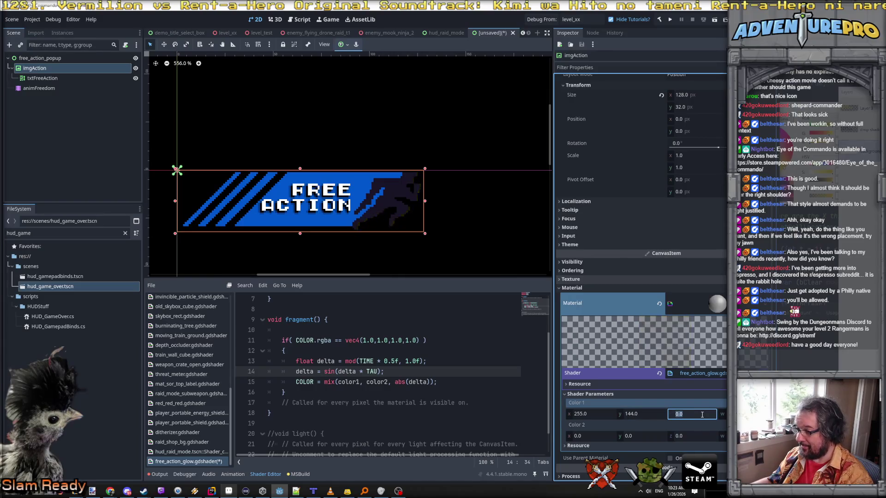
left_click(658, 414)
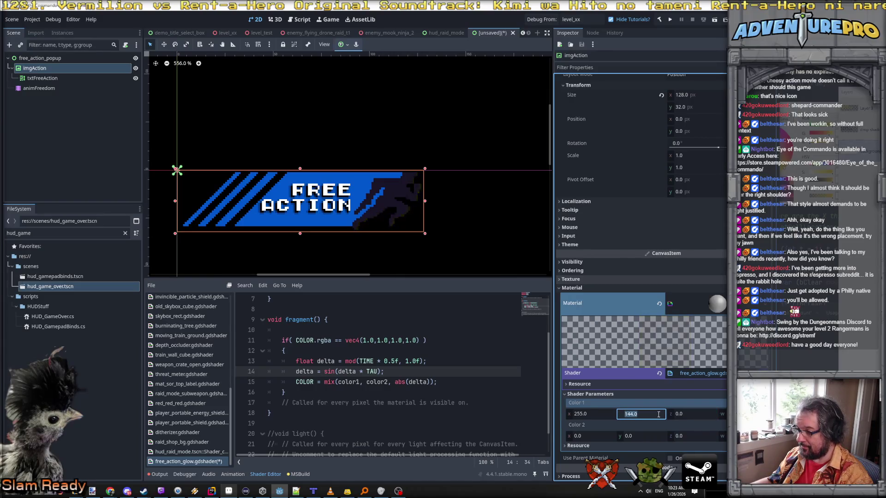
key("alt+Tab")
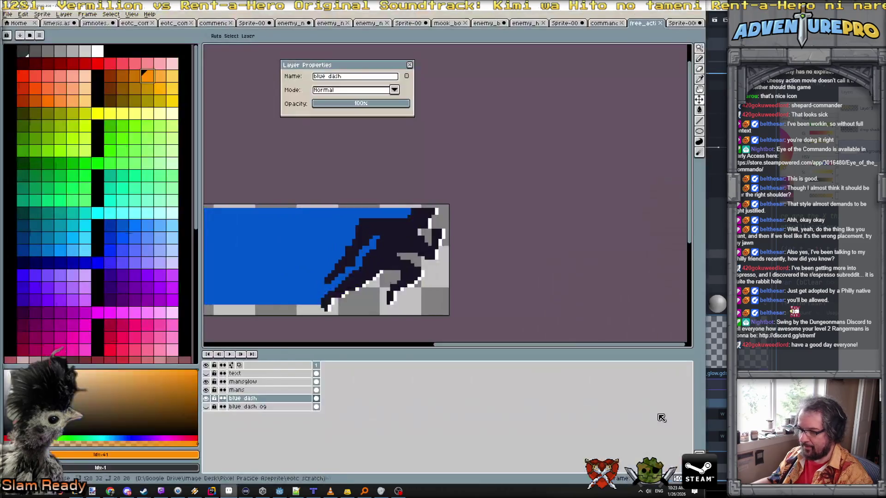
left_click(172, 455)
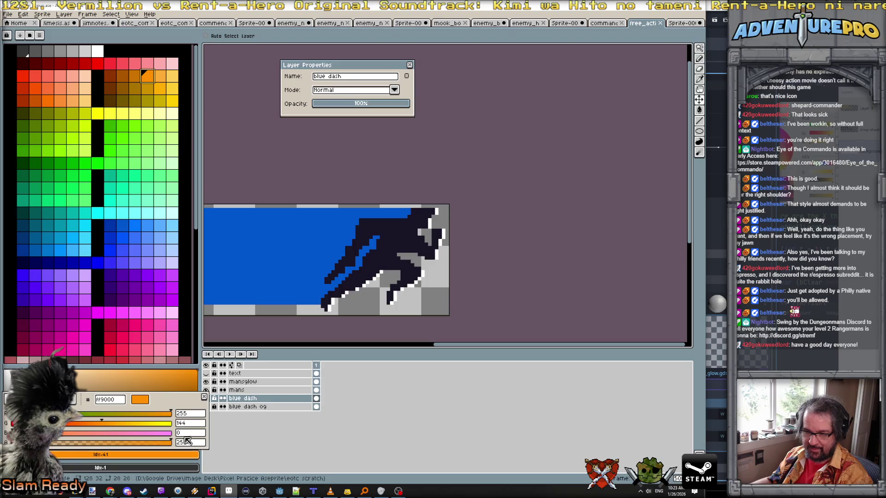
key("alt+Tab")
- Set Color 1's green to 144.0/255 and its red to 1.0 (255/255)
type("144")
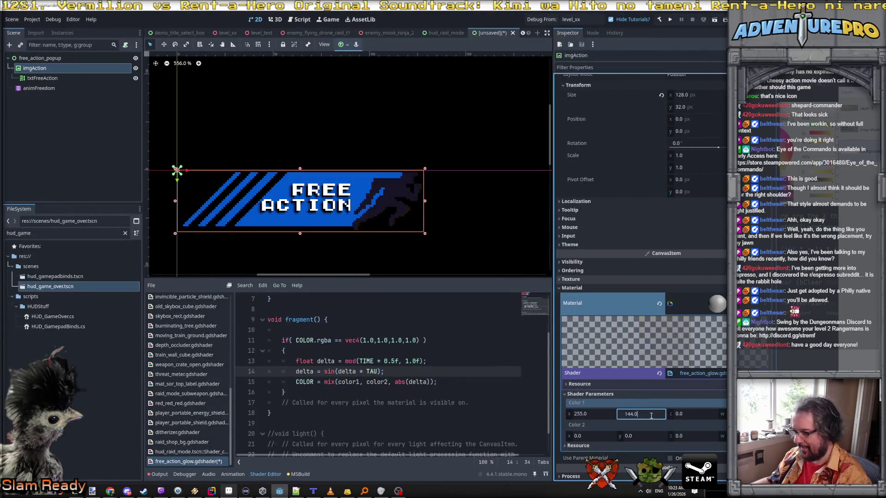
type("/255")
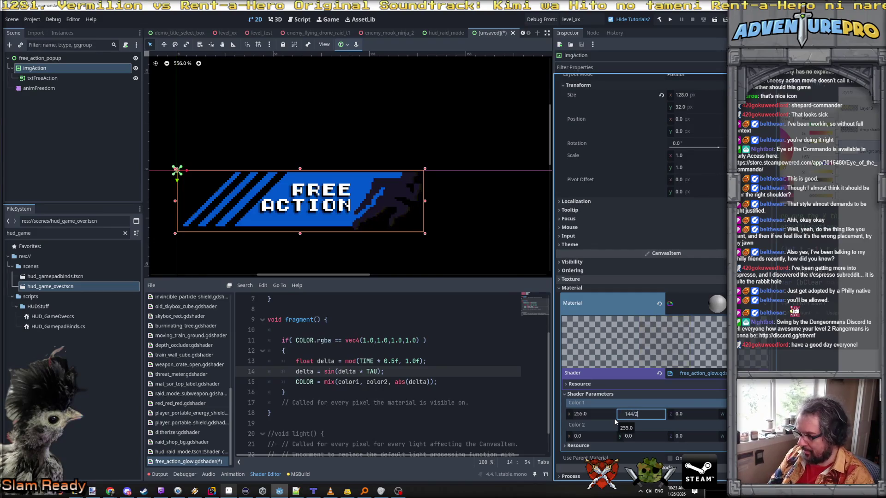
key("Return")
type("144.0/255")
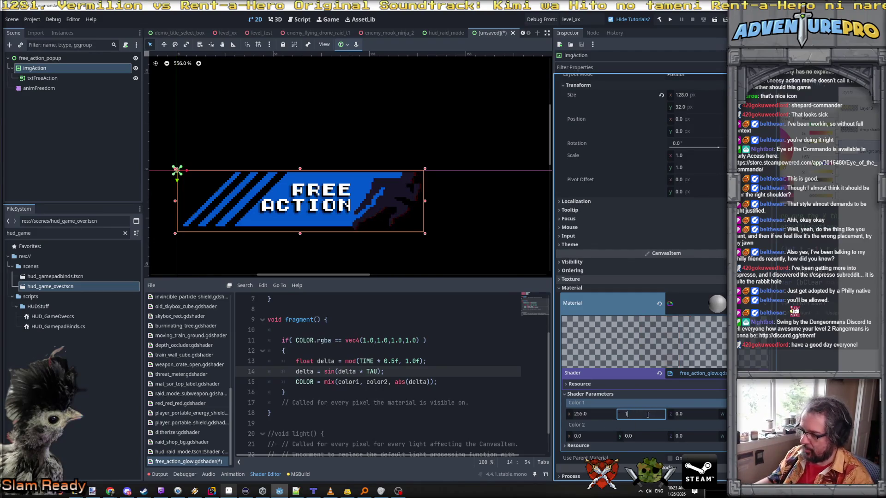
key("Return")
left_click(593, 417)
type("/255")
key("Return")
- Set Color 2 to yellow with red 1.0 and green 1.0
left_click(595, 437)
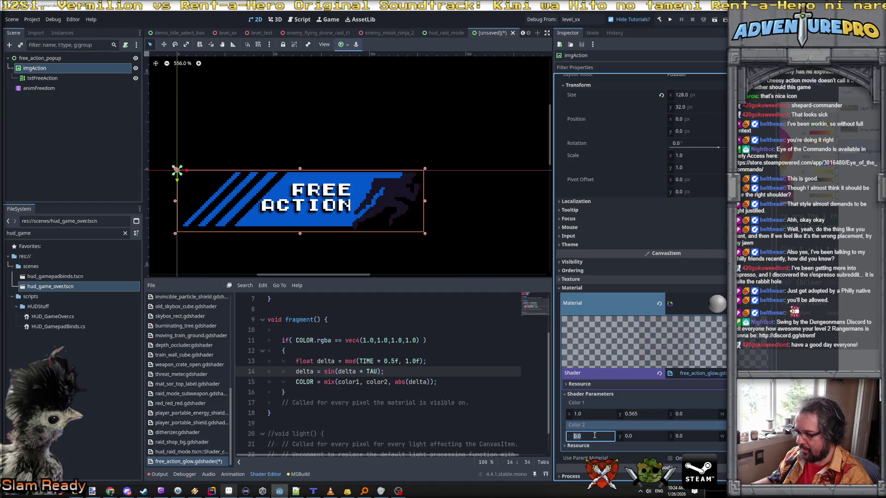
type("1")
left_click(656, 436)
type("1")
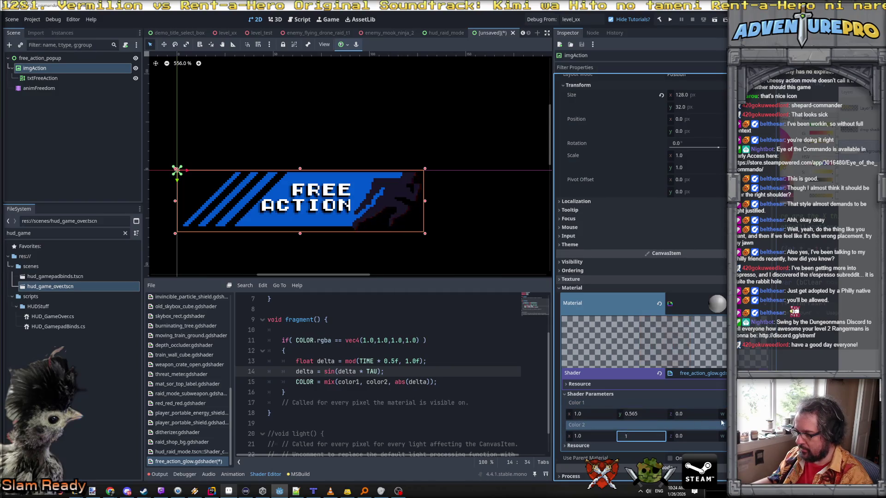
left_click(722, 437)
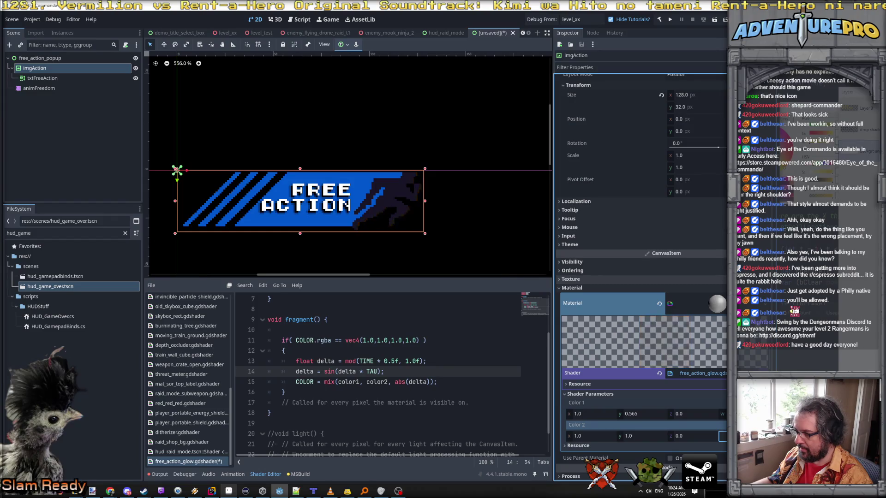
left_click(721, 414)
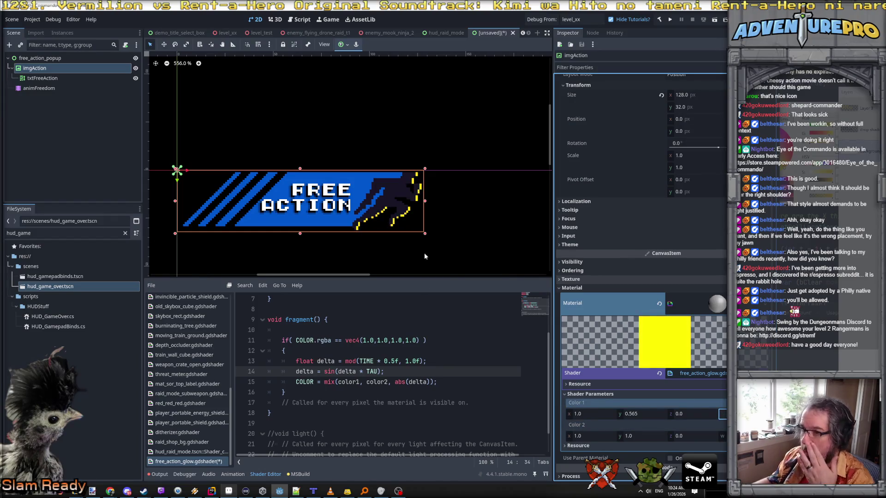
- Change the TIME speed factor from 0.5f to 2.0f on line 13 and save the shader
scroll(401, 210, "down", 2)
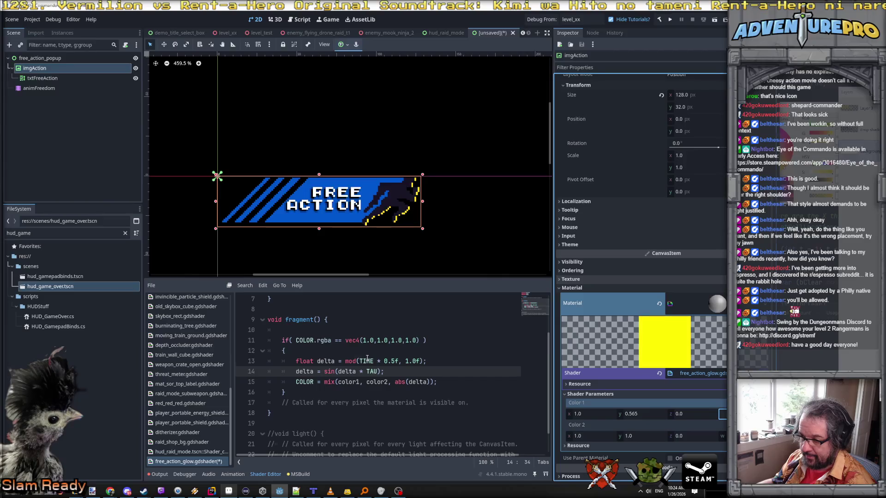
left_click(385, 361)
key("Delete")
type("2")
key("Right")
key("BackSpace")
type("0")
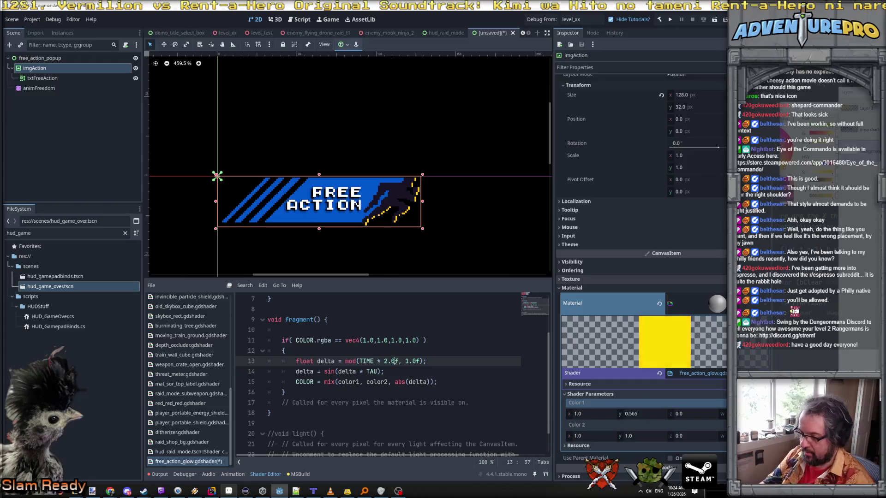
key("ctrl+s")
key("Escape")
- Select the animFreedom animation player in the scene tree
left_click(440, 353)
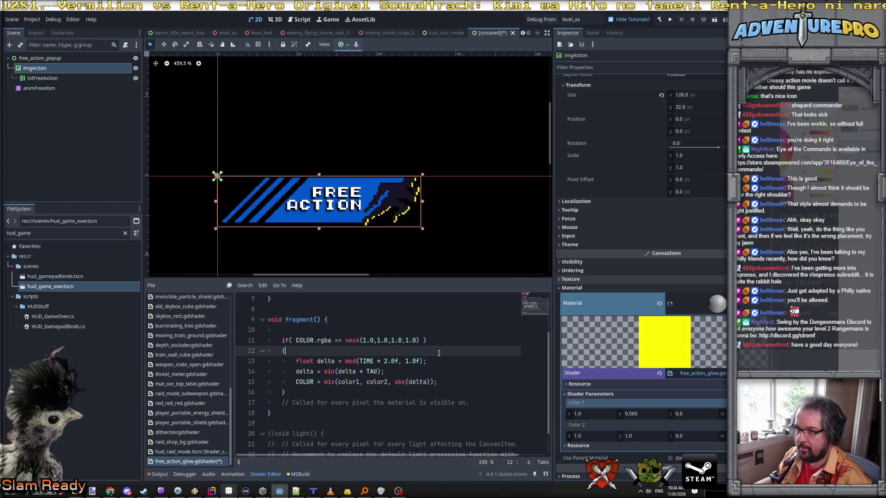
scroll(257, 256, "down", 1)
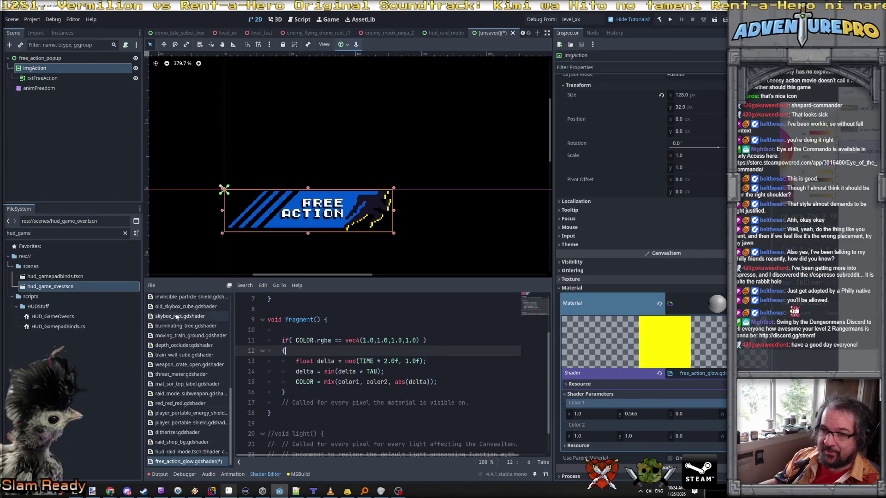
left_click(44, 88)
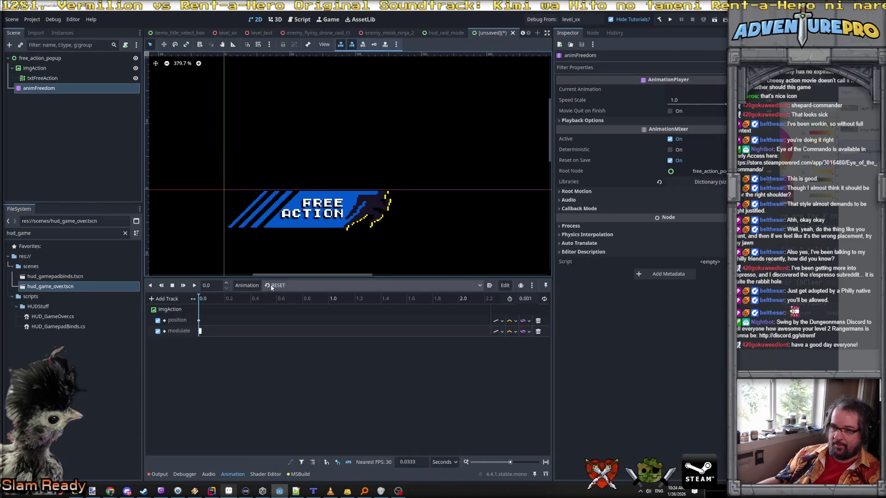
- Load the 'show' animation in animFreedom and play it
left_click(271, 285)
left_click(285, 306)
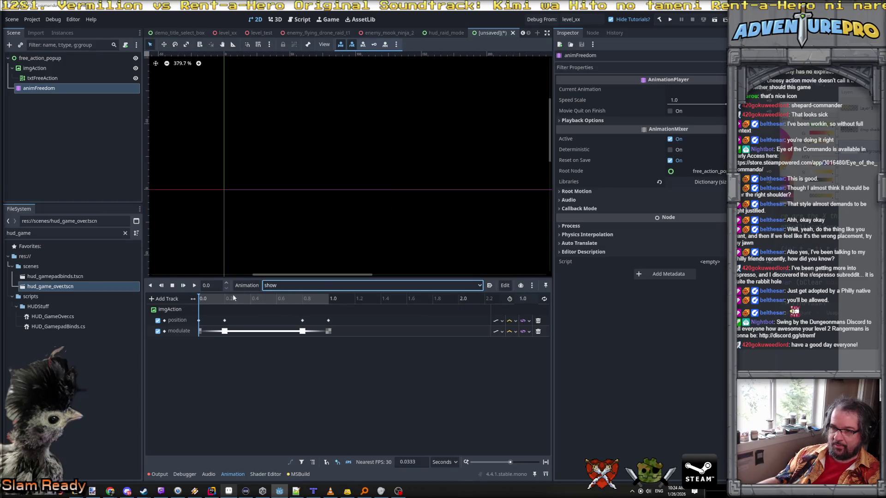
left_click(195, 286)
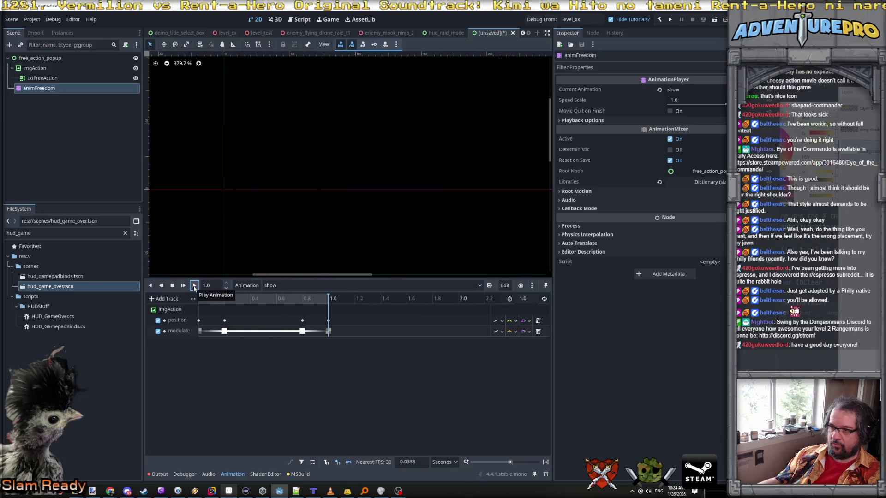
- Replay the show animation repeatedly to watch the banner slide in and fade out
left_click(194, 287)
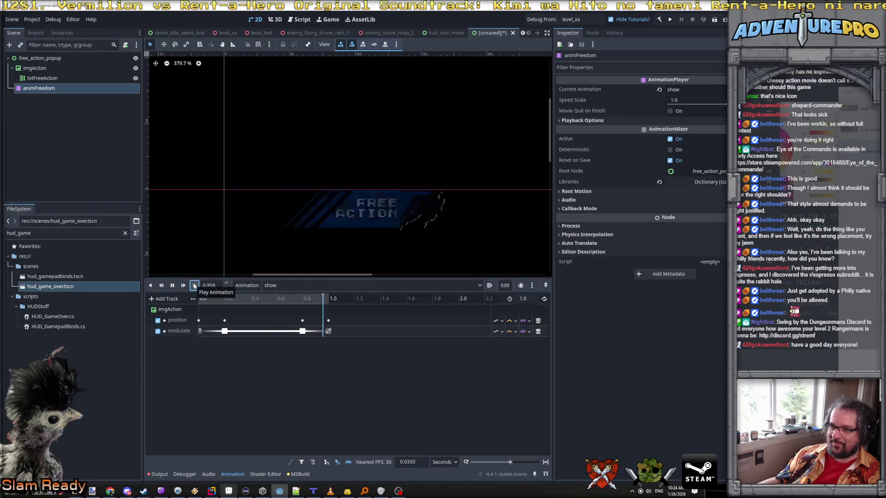
left_click(194, 286)
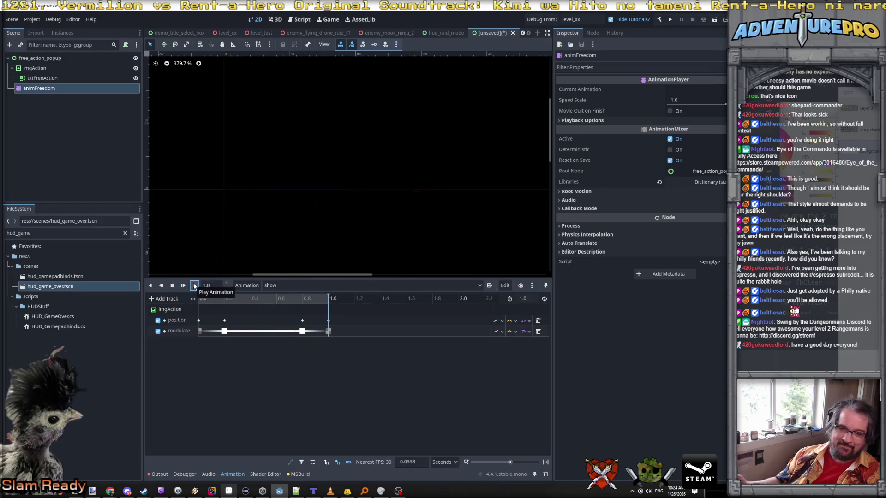
left_click(194, 286)
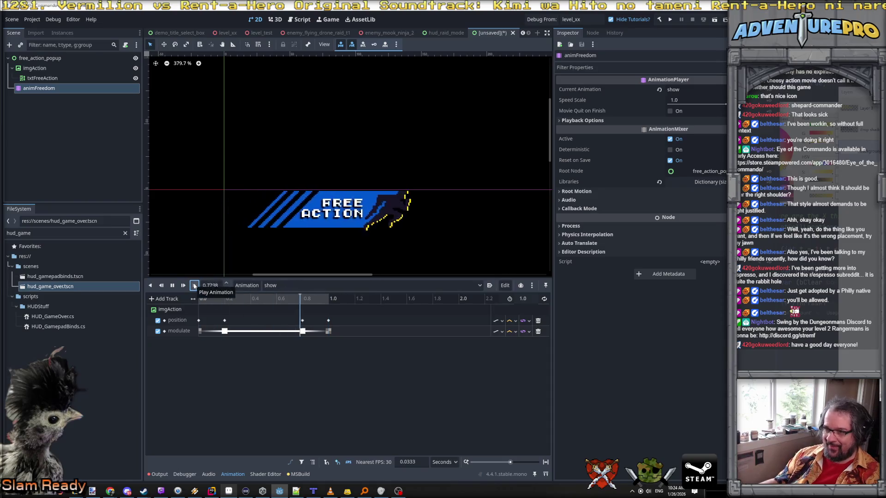
left_click(194, 286)
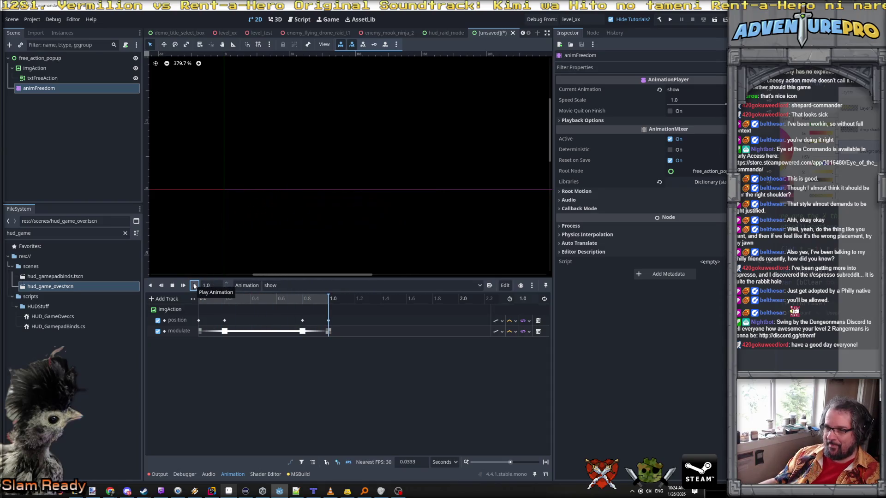
left_click(194, 286)
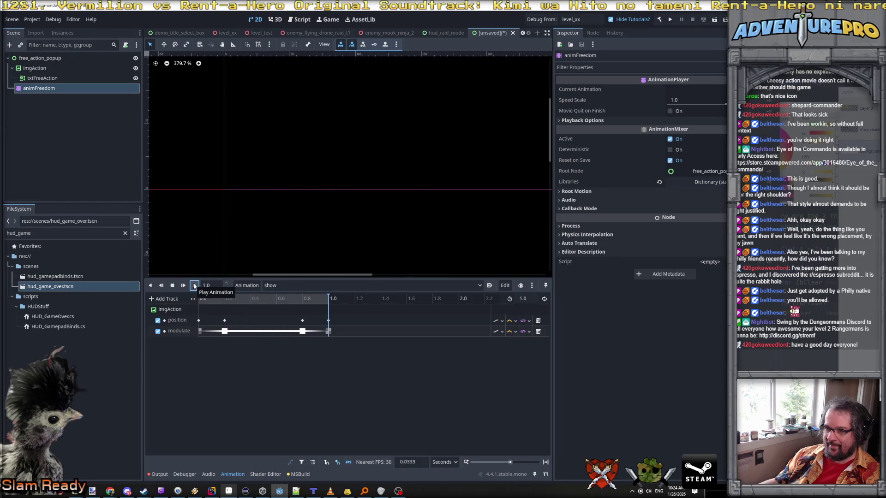
left_click(194, 286)
left_click(194, 286)
left_click(194, 286)
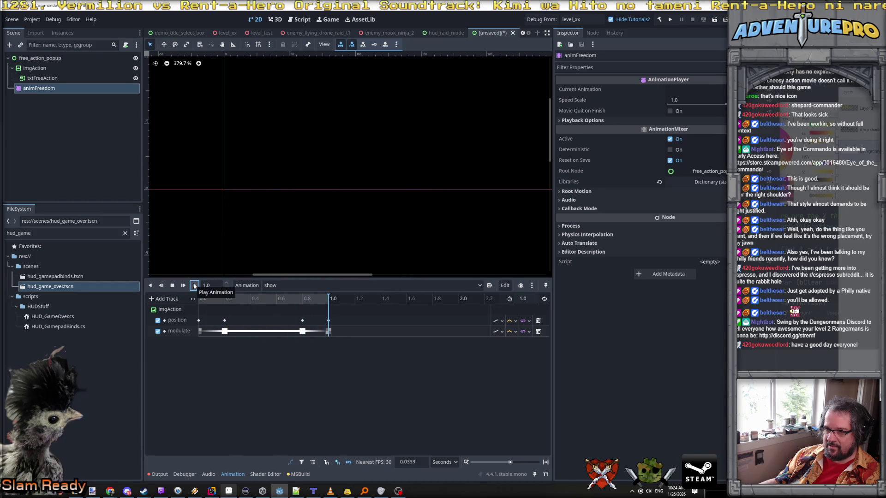
left_click(194, 286)
left_click(194, 286)
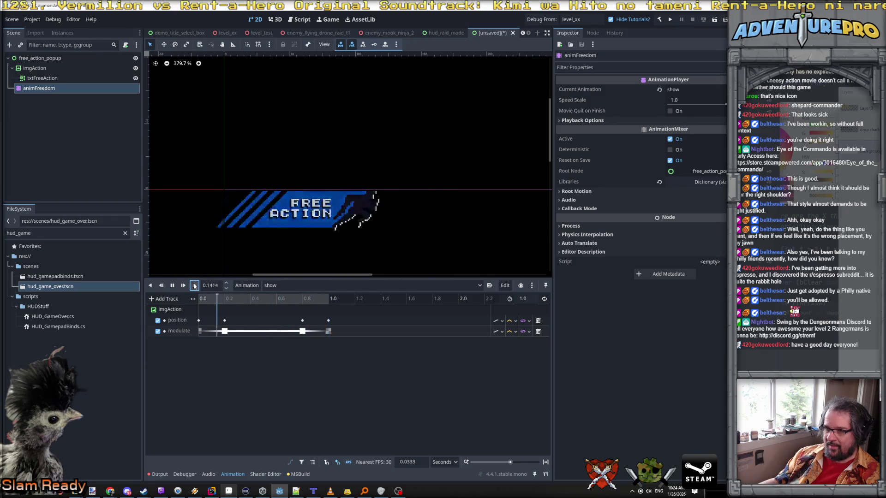
scroll(374, 239, "down", 2)
scroll(375, 239, "down", 1)
scroll(374, 239, "up", 3)
left_click(195, 286)
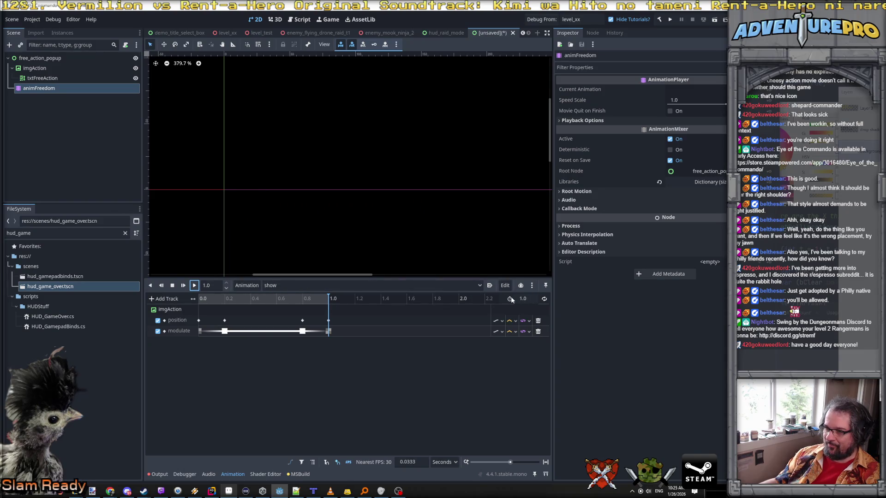
left_click(195, 286)
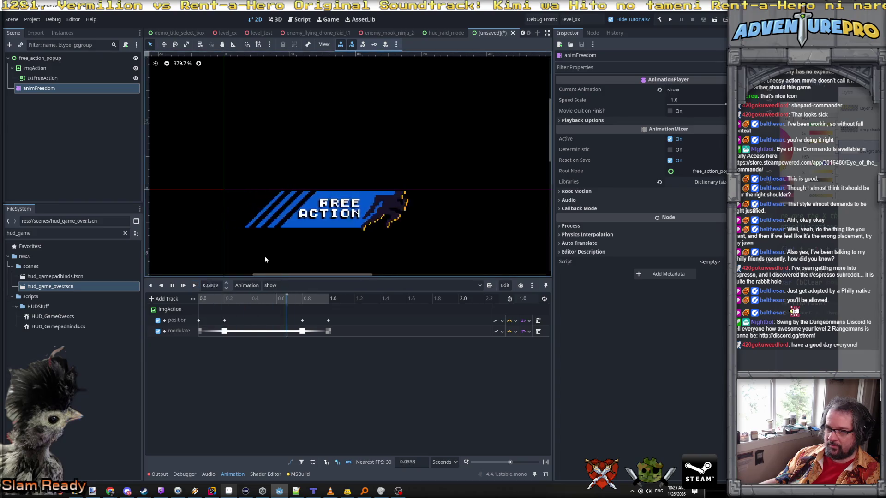
scroll(264, 255, "down", 3)
left_click(196, 286)
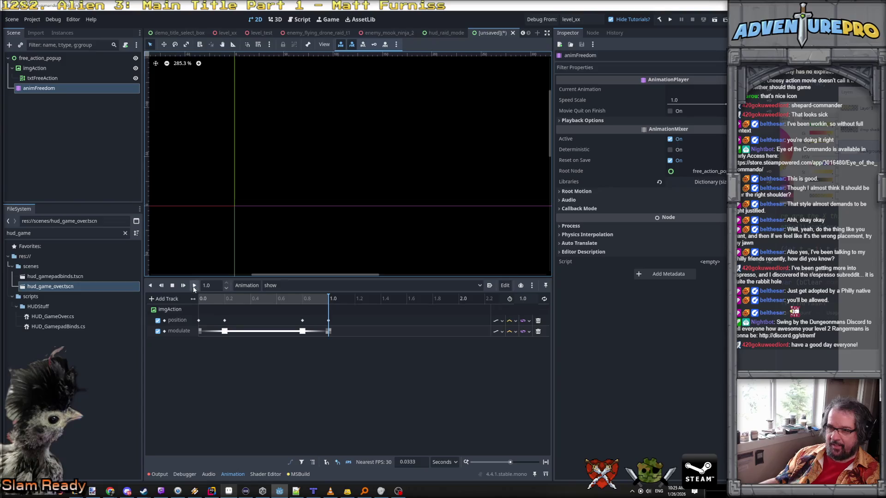
left_click(194, 286)
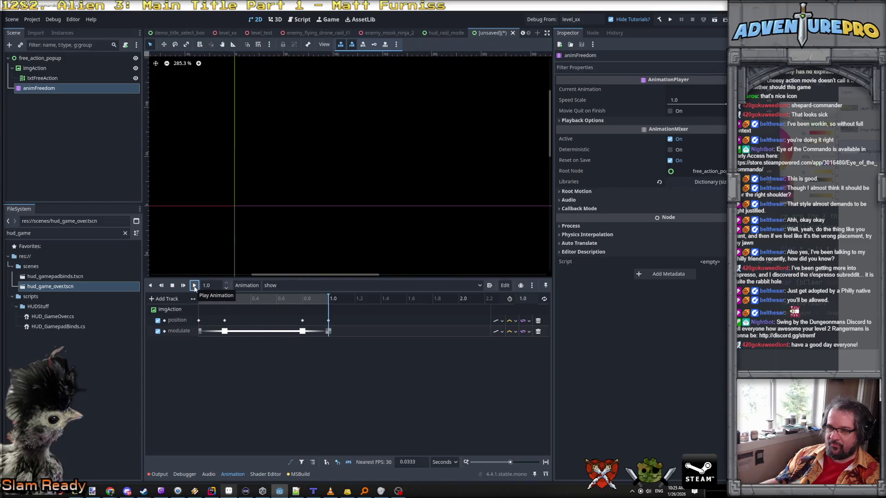
left_click(194, 285)
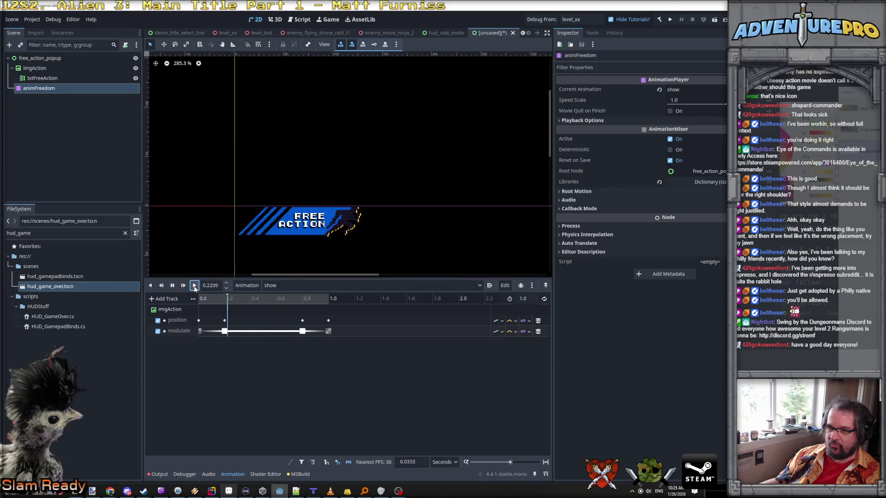
- Select txtFreeAction and switch the animation player back to RESET
left_click(58, 78)
left_click(287, 287)
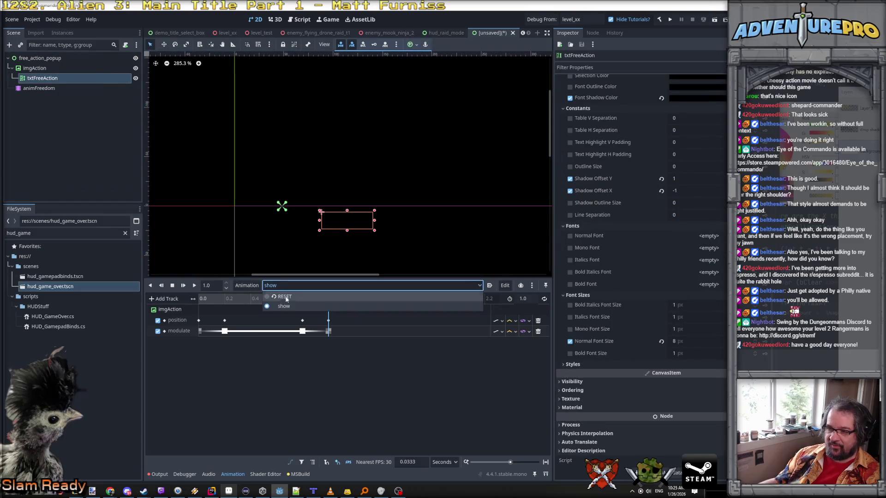
left_click(282, 297)
- Load material_sh_text_gold as txtFreeAction's CanvasItem Material, then select the popup root node
left_click(34, 68)
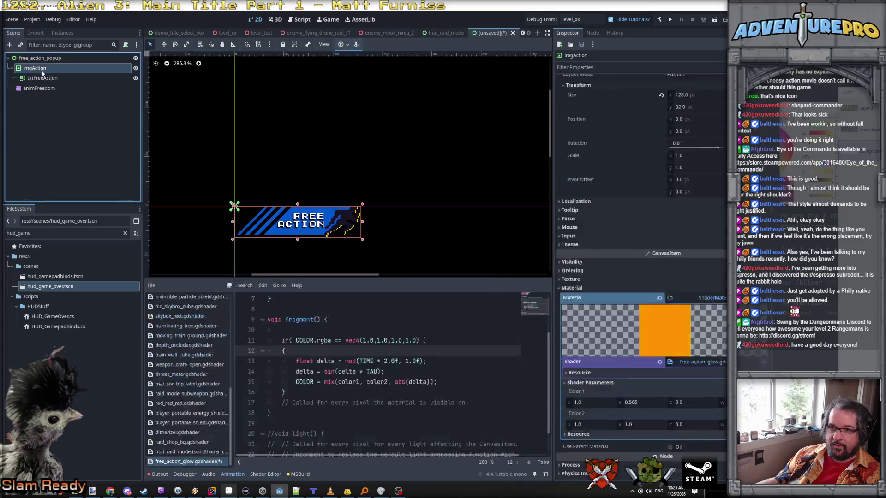
left_click(42, 78)
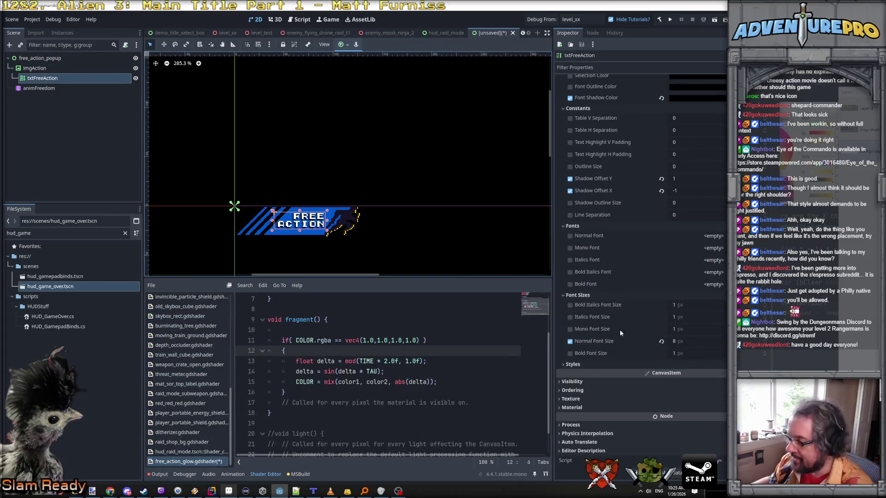
left_click(608, 408)
left_click(713, 417)
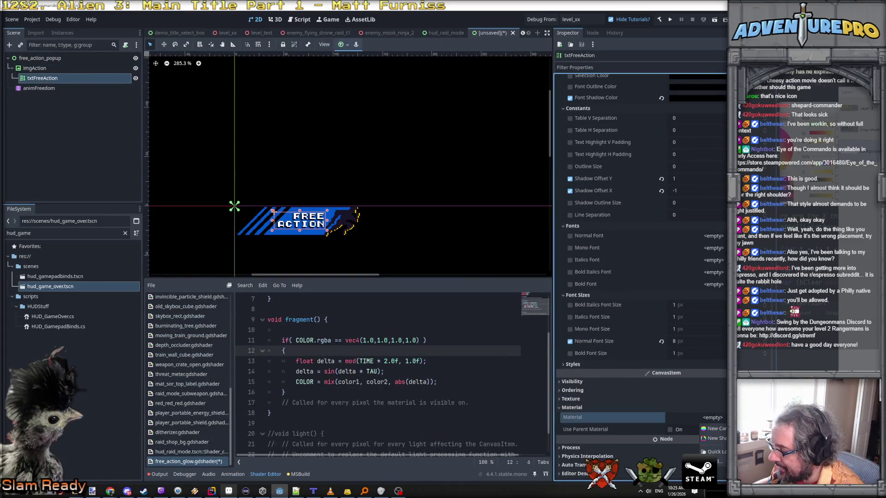
left_click(713, 451)
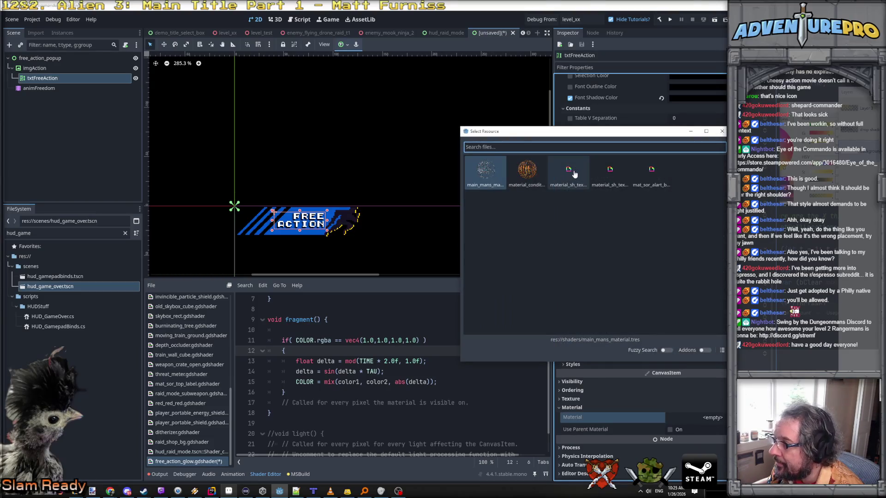
double_click(576, 173)
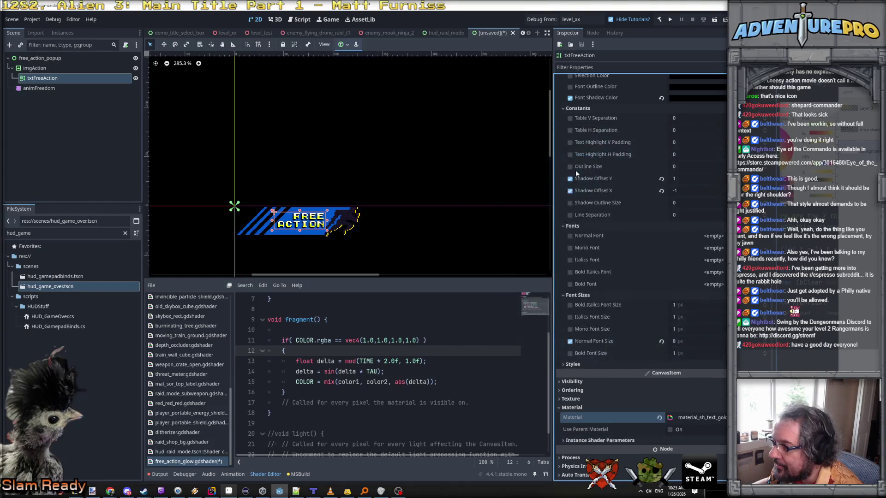
left_click(371, 242)
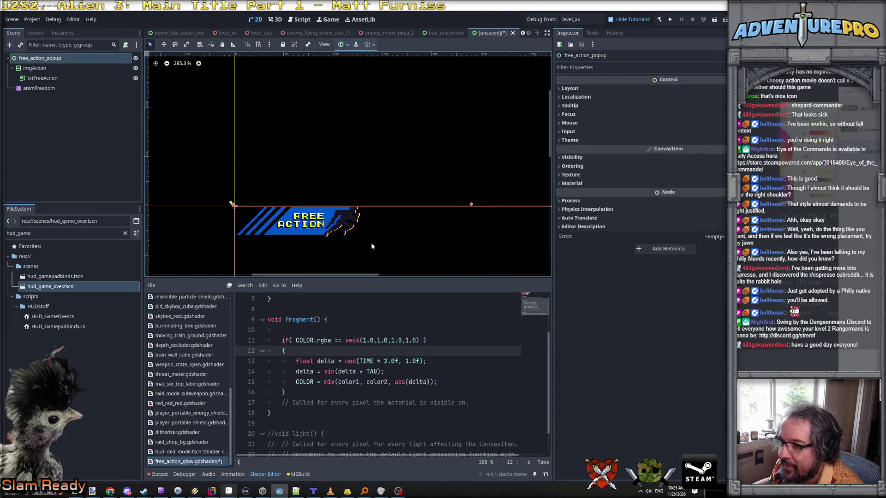
scroll(352, 232, "up", 5)
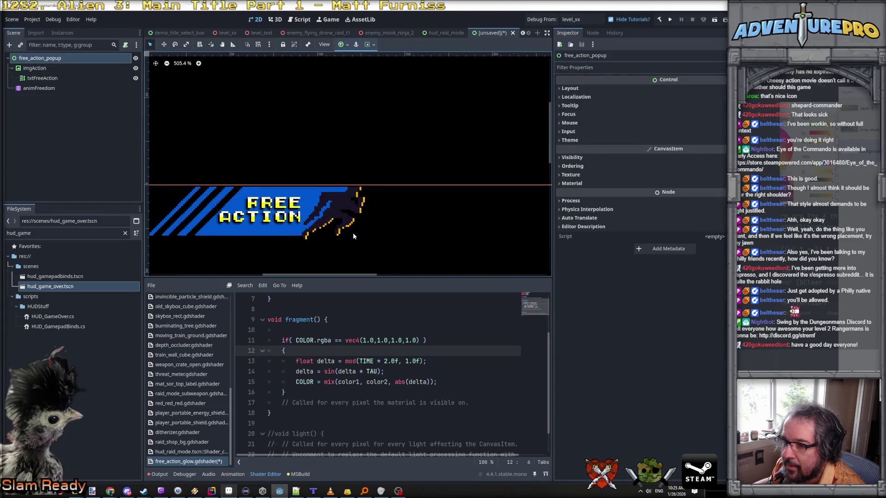
scroll(352, 232, "down", 3)
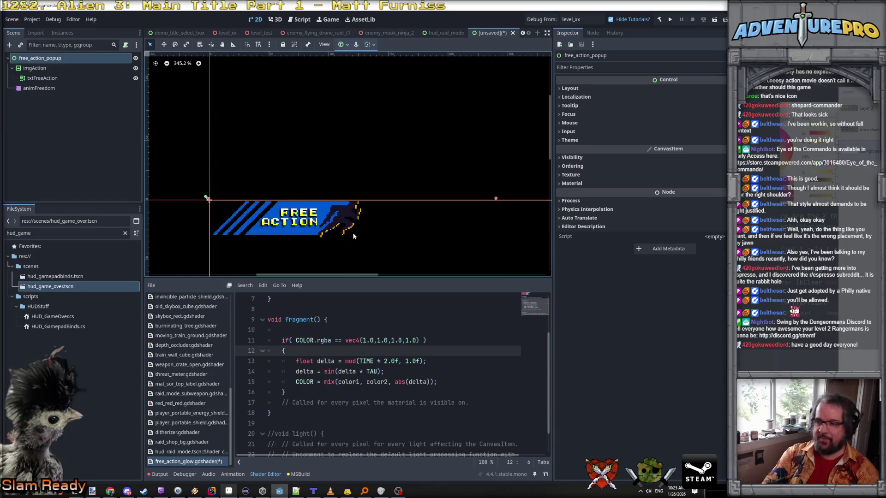
- Save the popup scene as free_action_popup.tscn in the res://scenes folder
key("ctrl+s")
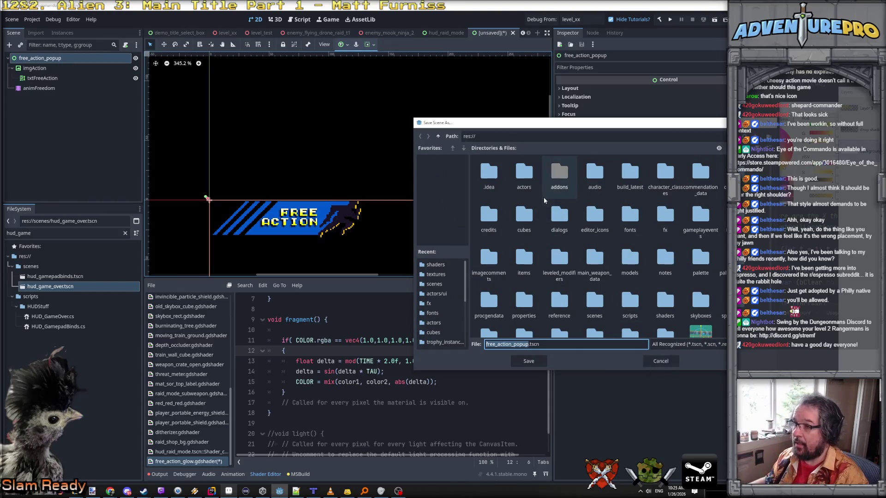
scroll(627, 228, "down", 1)
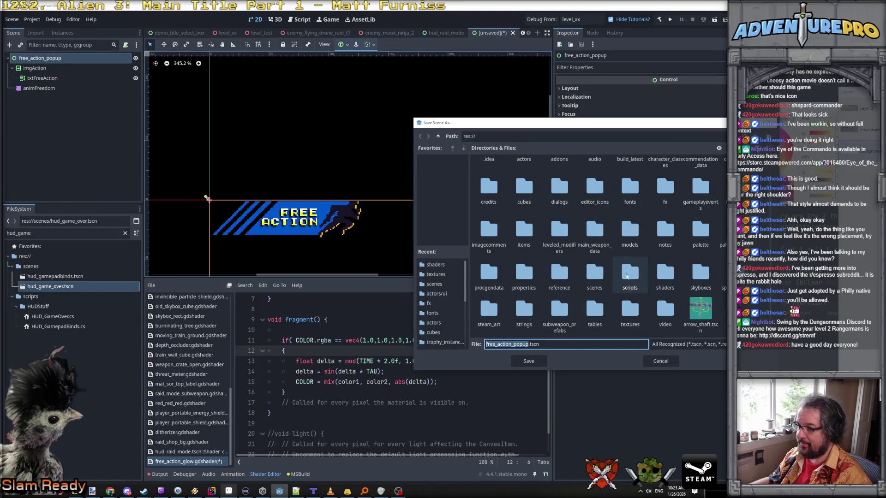
double_click(598, 277)
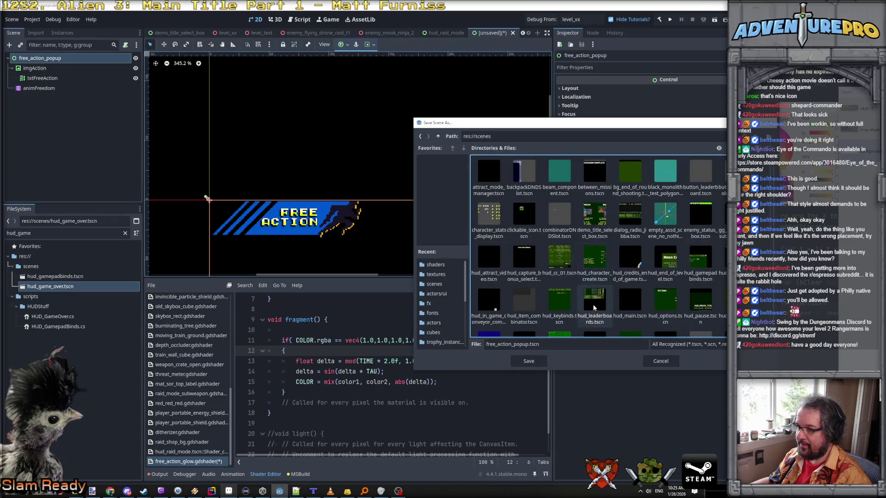
scroll(561, 323, "down", 5)
left_click(533, 365)
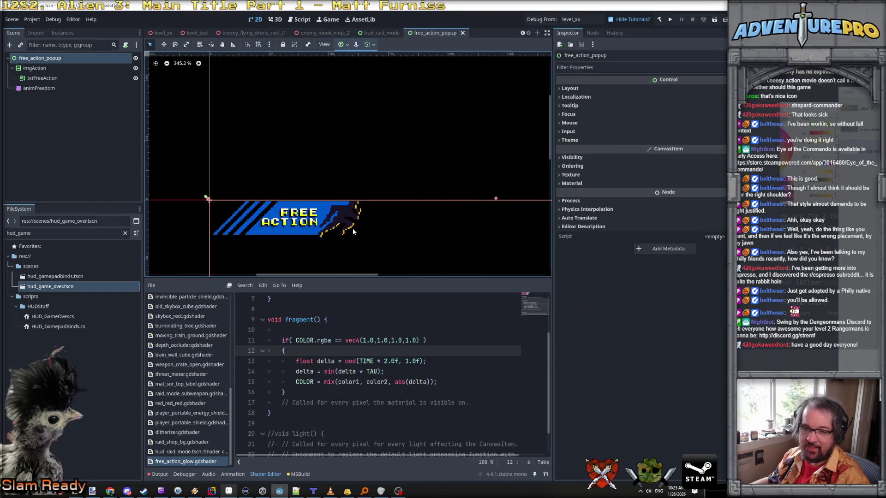
left_click(228, 490)
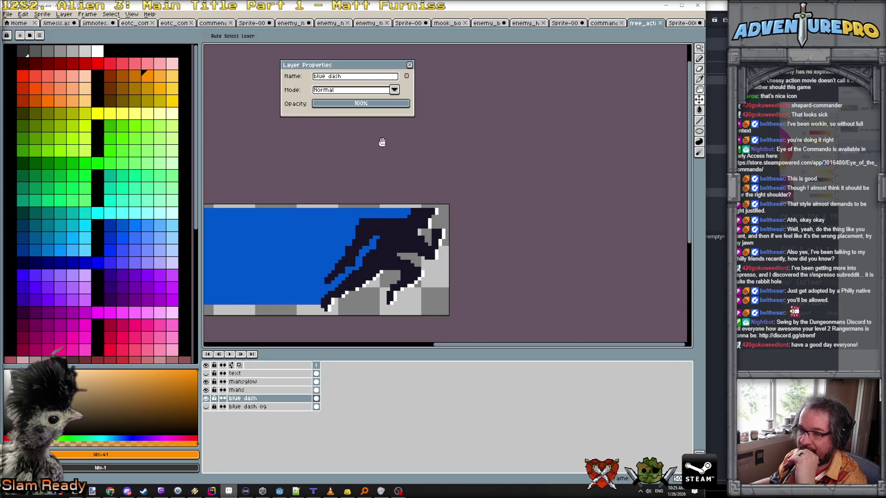
- Add a new layer above blue dash and draw a light blue diagonal line across the band
left_click_drag(382, 142, 509, 139)
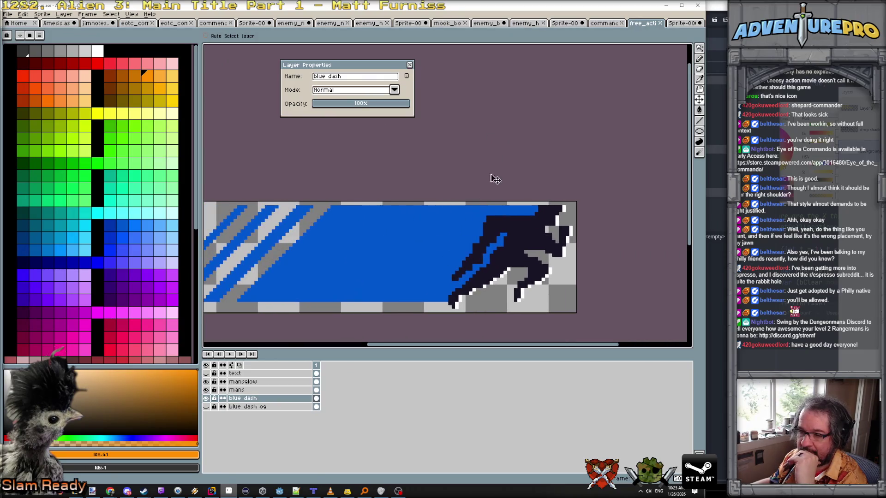
left_click(64, 14)
mouse_move(85, 61)
left_click(138, 60)
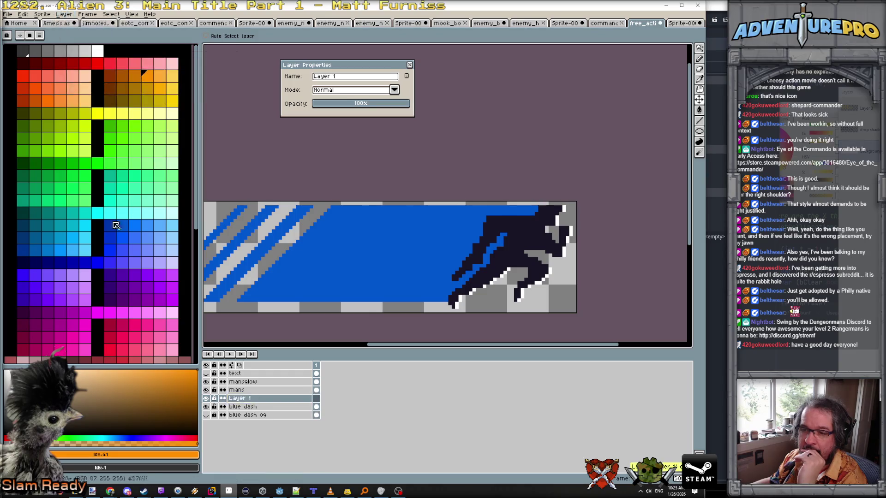
key("b")
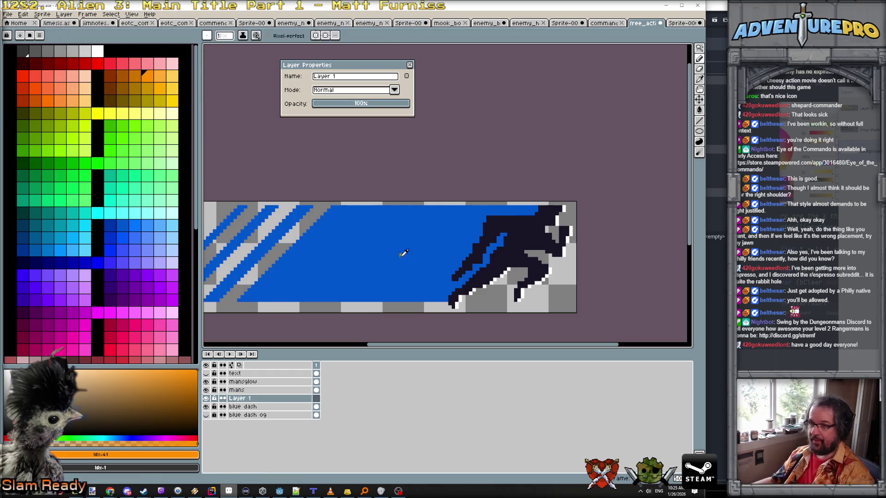
left_click(403, 253, "alt")
left_click_drag(399, 255, 455, 249)
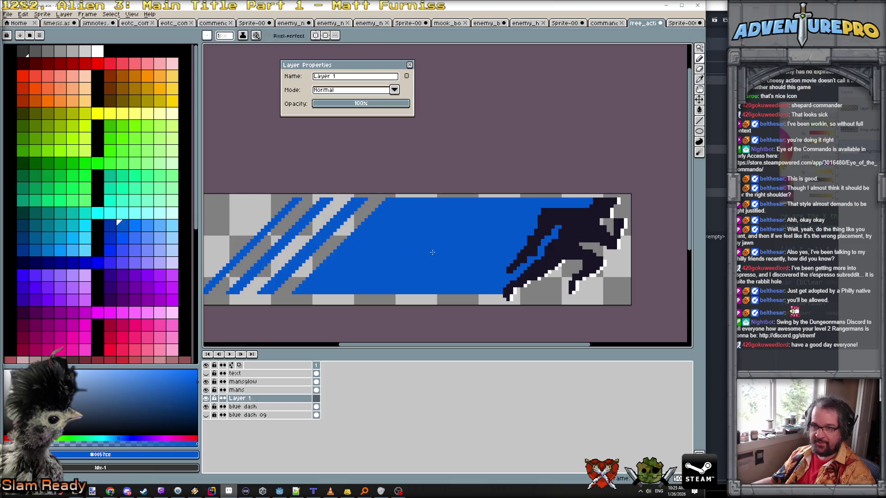
left_click(135, 226)
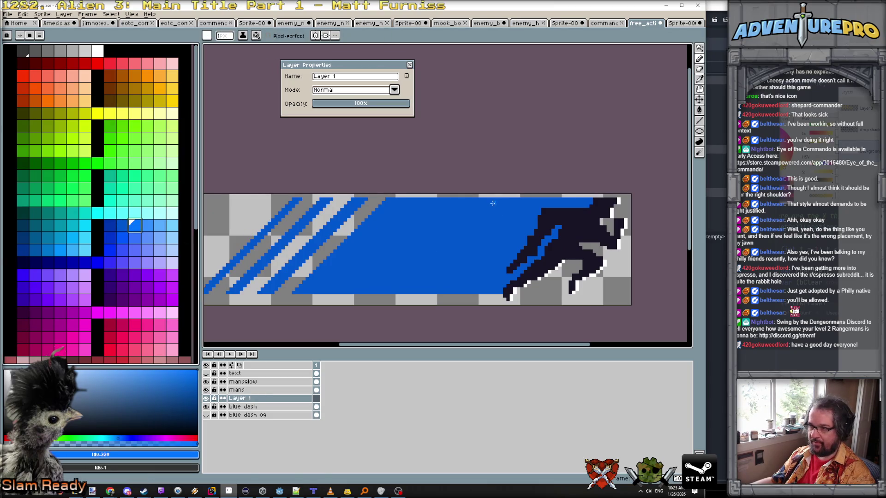
mouse_move(493, 200)
left_mouse_down()
mouse_move(426, 292)
mouse_move(392, 292)
left_mouse_up()
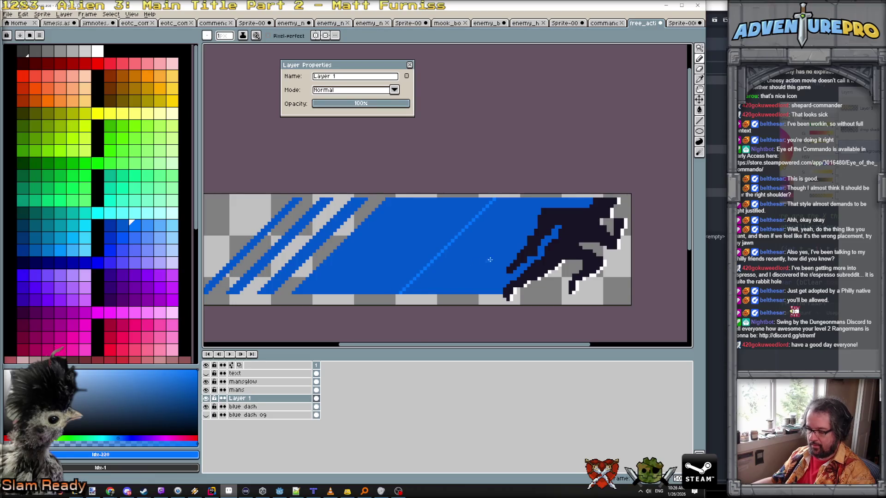
- Turn on contiguous fill and undo the fills that flooded the whole canvas
key("g")
left_click(489, 259)
key("ctrl+z")
left_click(286, 38)
left_click(295, 249)
key("ctrl+z")
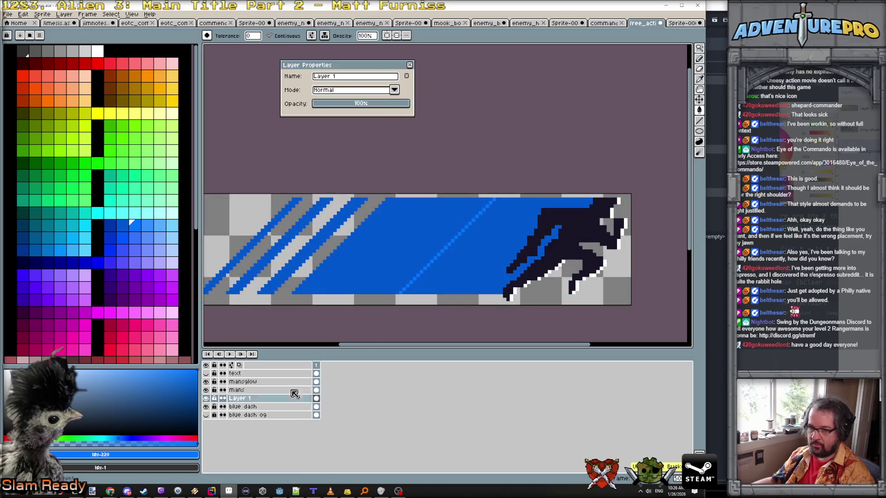
- Outline the stripe with light blue top and bottom edge lines and fill it light blue
key("b")
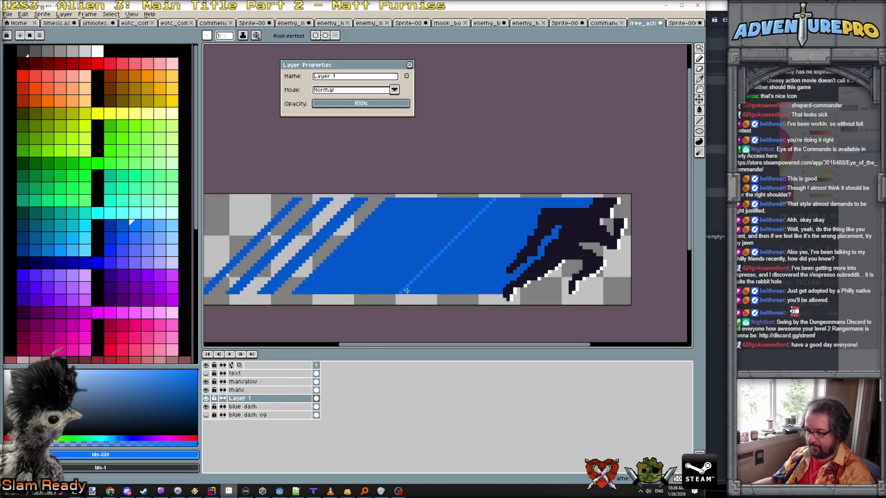
left_click_drag(404, 294, 491, 293)
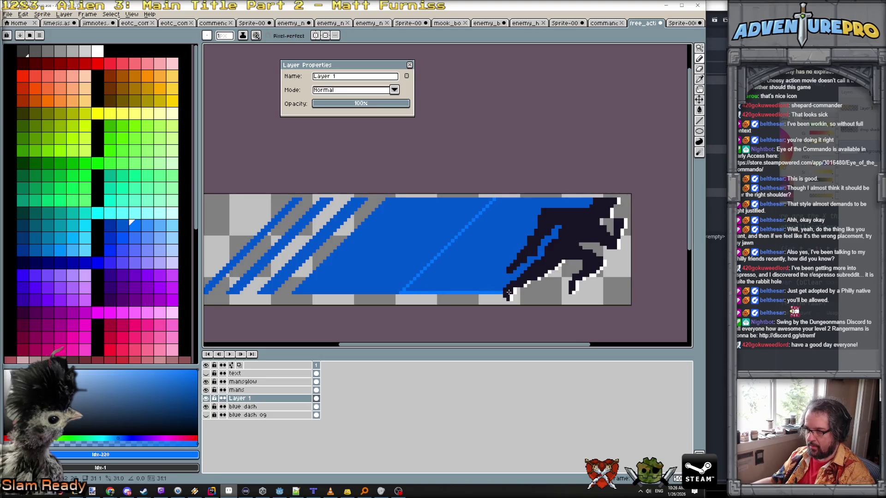
left_click_drag(592, 200, 562, 199)
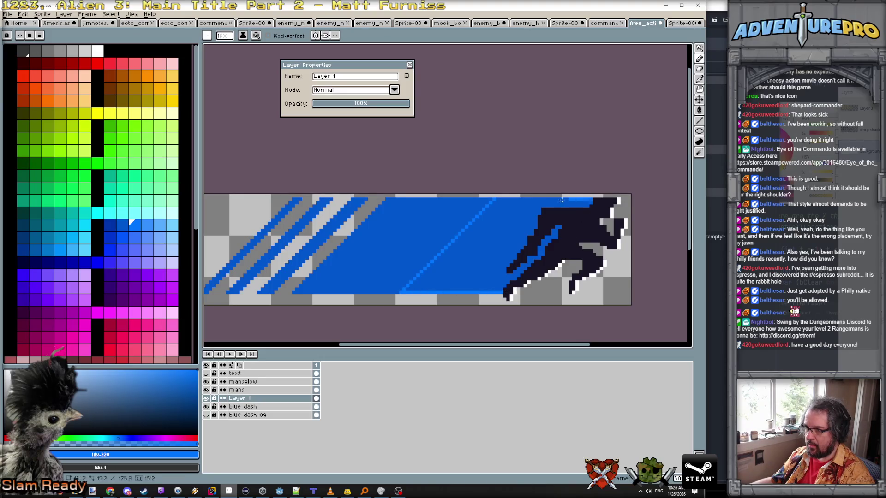
left_click(492, 200, "shift")
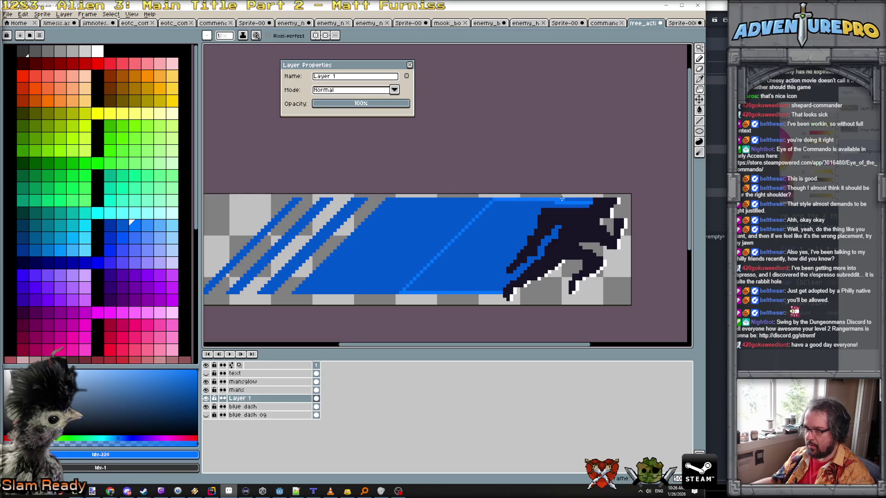
key("g")
left_click(508, 246)
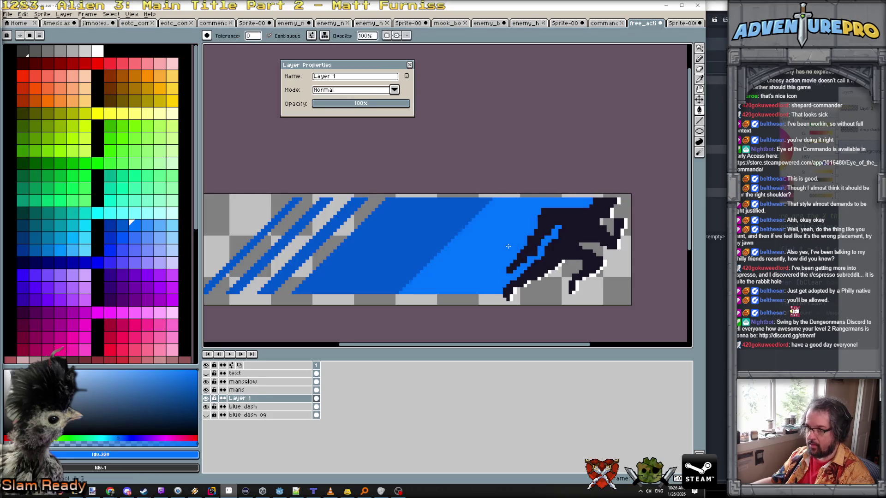
- Draw two more diagonal boundary lines, undoing a fill that covered the whole band
key("b")
left_click(482, 199)
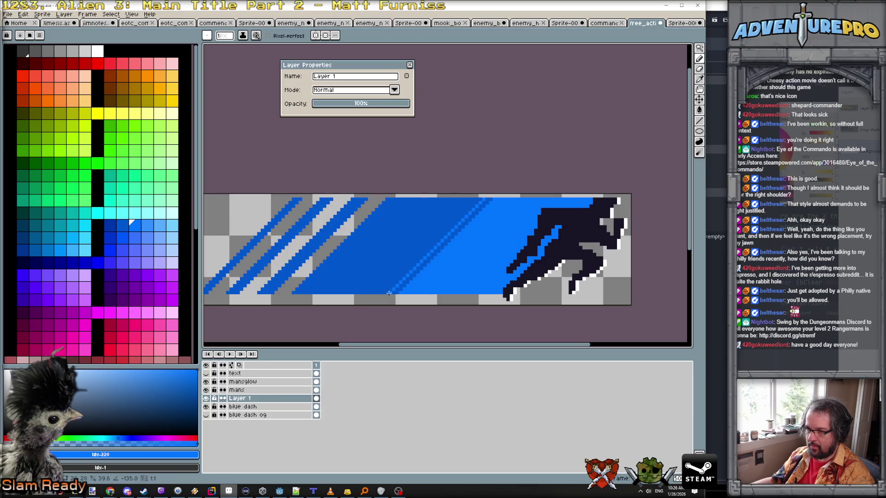
left_click_drag(376, 294, 470, 199)
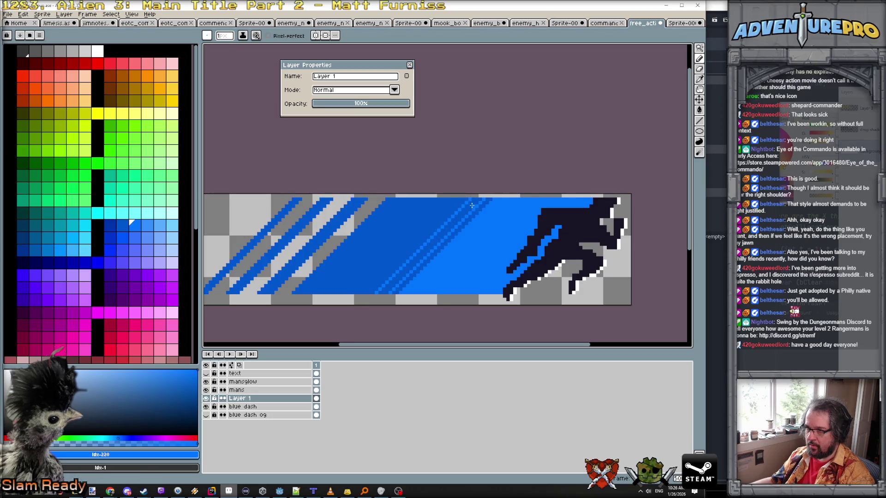
key("g")
left_click(469, 204)
key("ctrl+z")
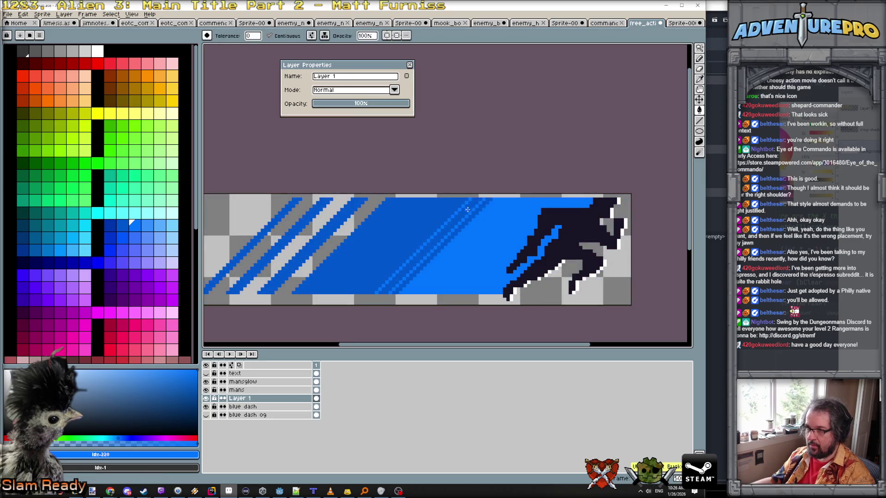
key("b")
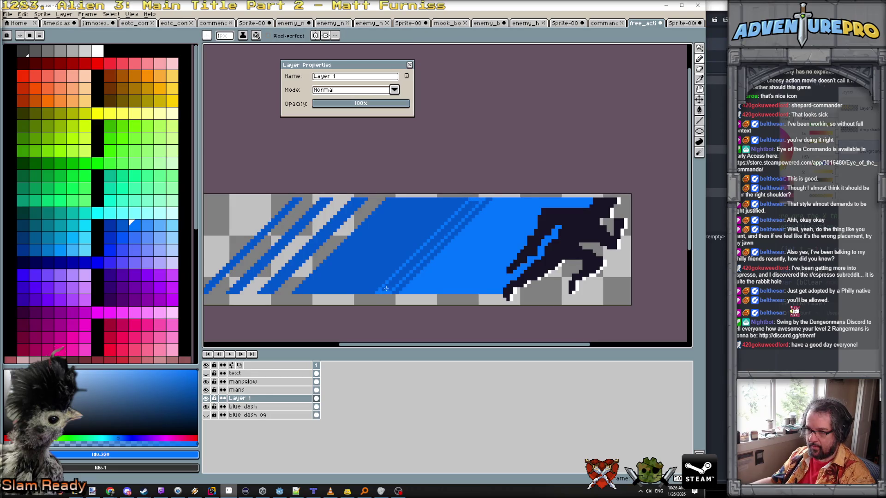
key("g")
scroll(391, 283, "down", 1)
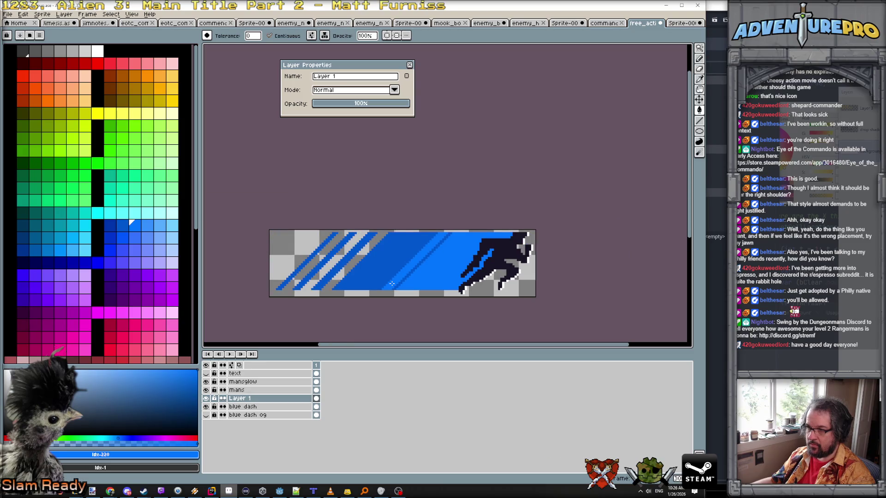
scroll(390, 285, "up", 1)
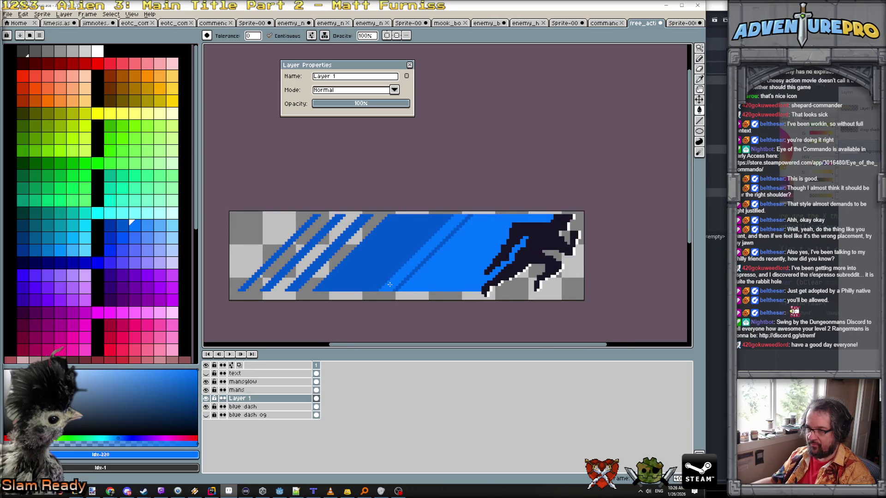
scroll(403, 272, "up", 1)
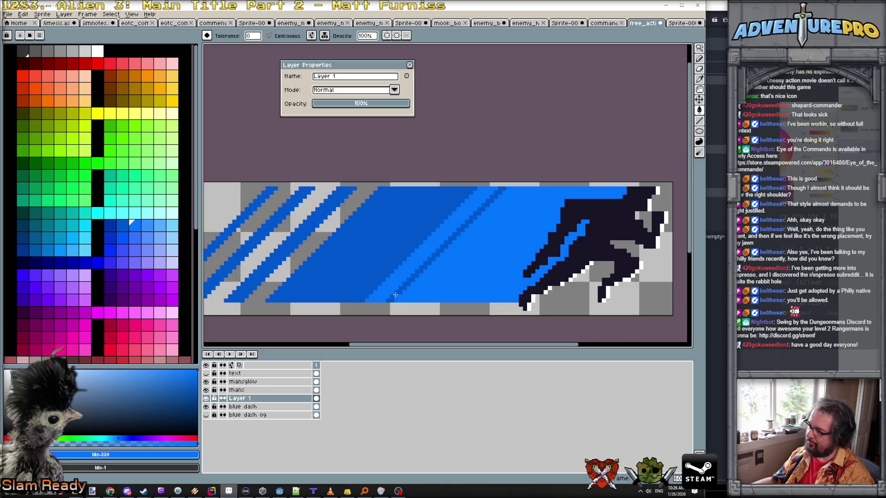
scroll(395, 294, "down", 3)
scroll(405, 304, "up", 2)
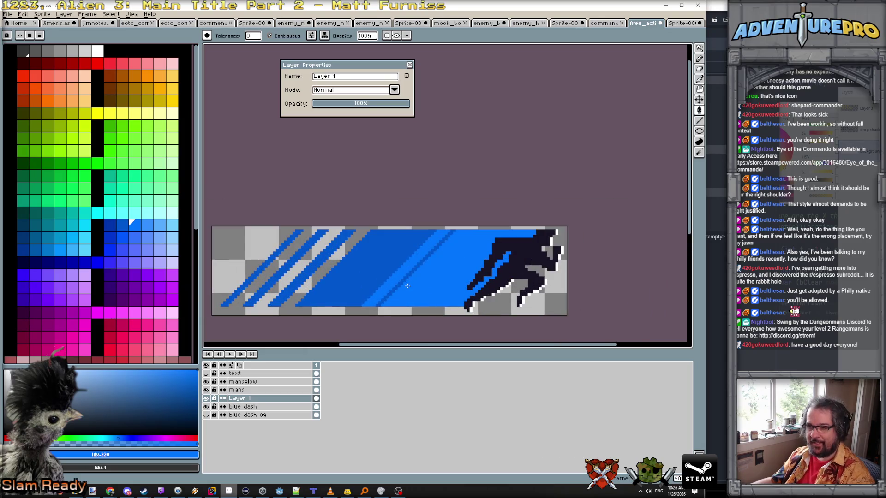
scroll(442, 228, "up", 1)
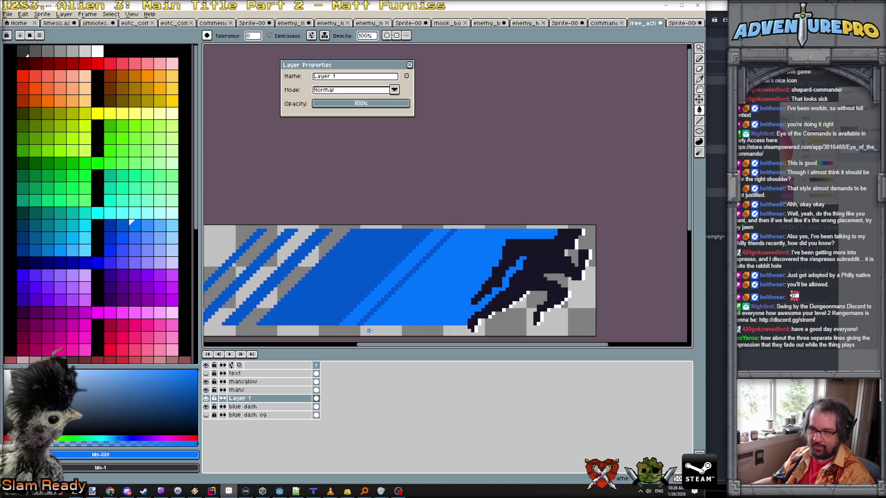
- Eyedrop the banner's blue and draw a darker 45° line along the light stripe
left_click(343, 322, "alt")
key("b")
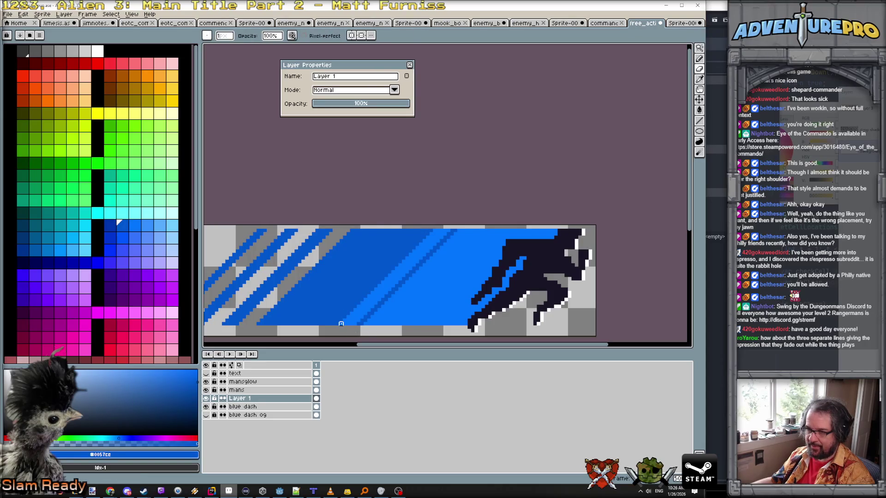
key("l")
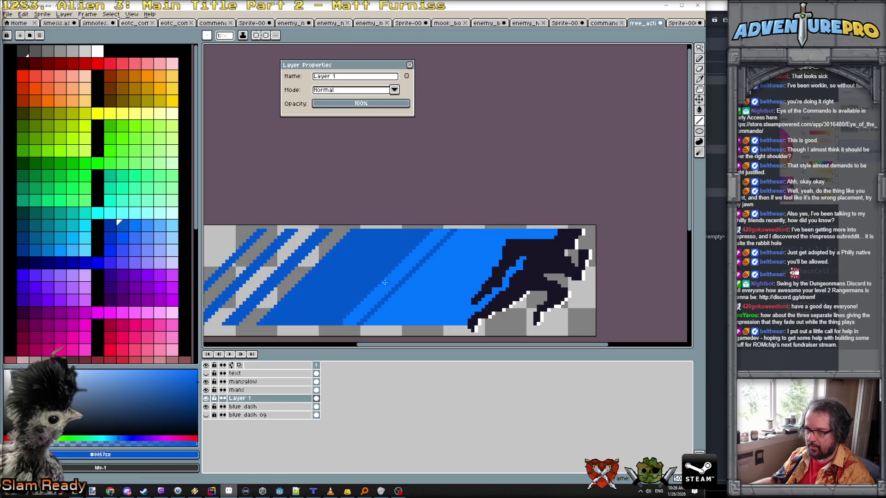
left_click_drag(346, 326, 433, 233)
left_click_drag(365, 326, 459, 231)
left_click_drag(368, 324, 460, 231)
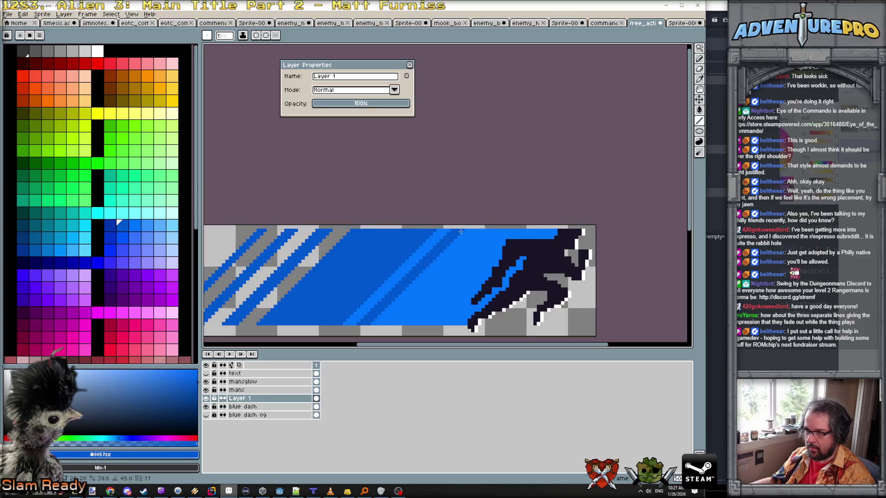
scroll(450, 299, "down", 3)
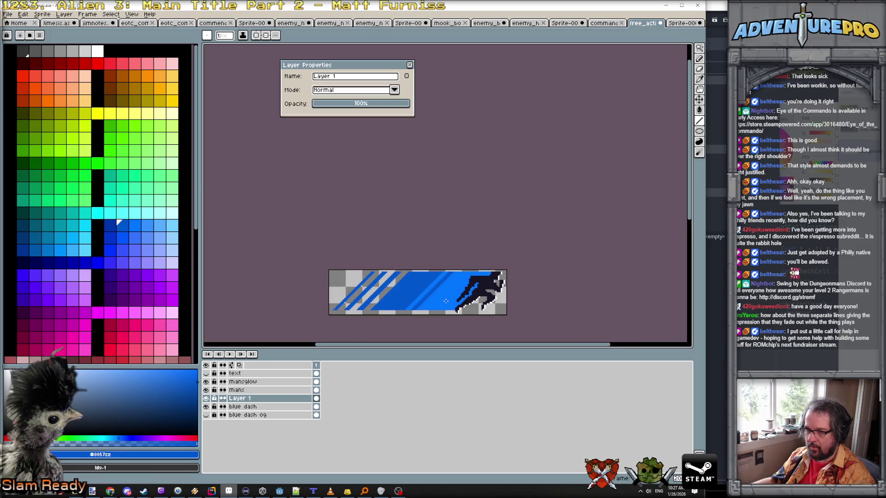
scroll(446, 301, "down", 2)
scroll(408, 300, "up", 4)
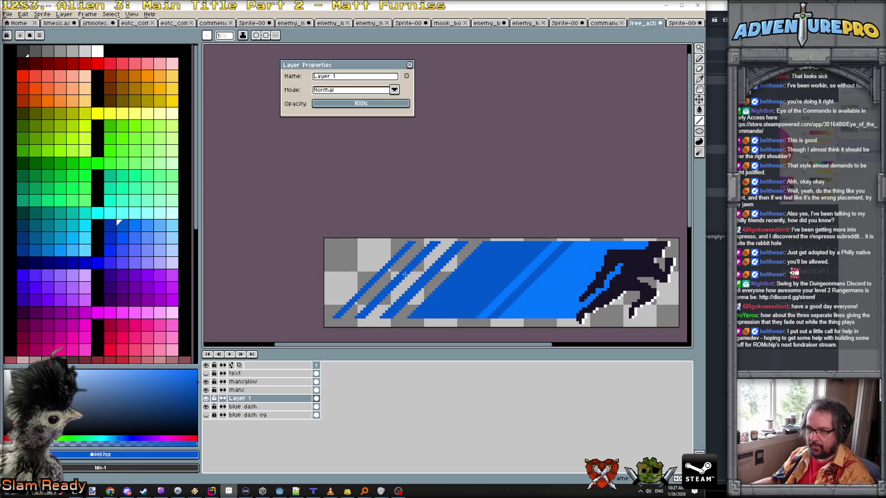
left_click(110, 225)
scroll(337, 322, "up", 1)
- Draw a darker blue edge on the leftmost stripe and a curve-tool stroke up its diagonal
left_click(335, 323)
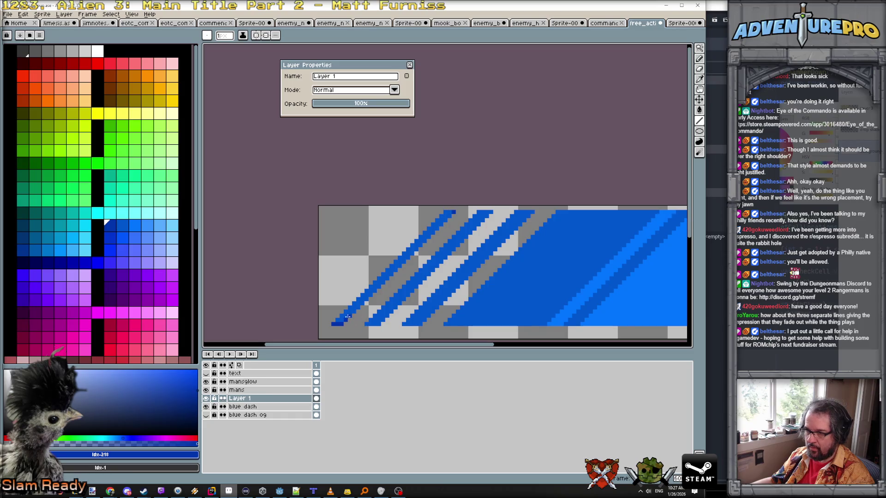
mouse_move(350, 316)
left_mouse_down()
mouse_move(444, 212)
mouse_move(335, 324)
left_mouse_up()
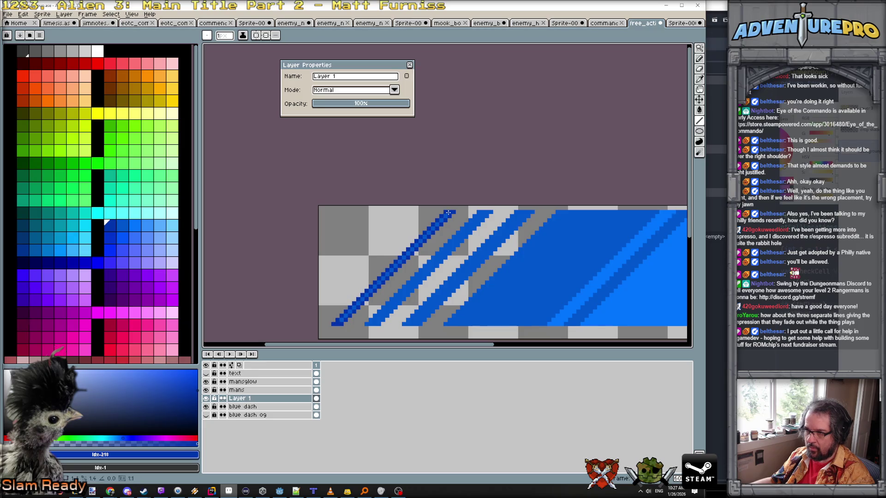
key("g")
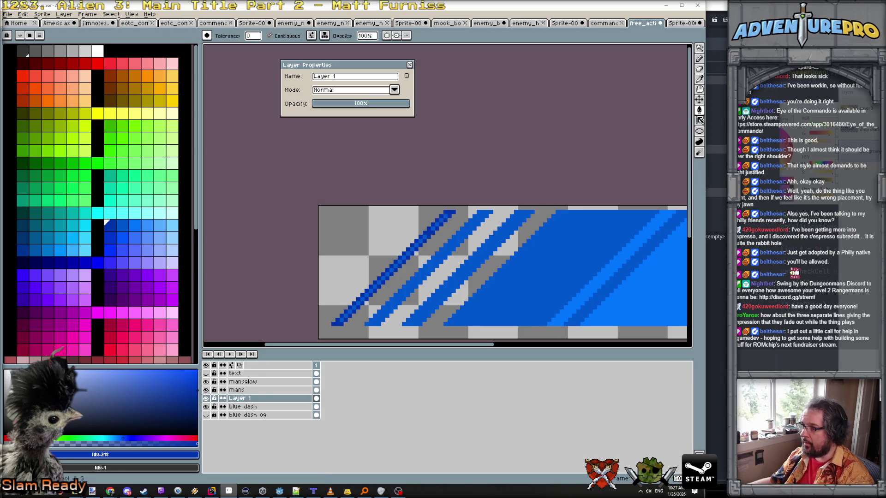
key("shift+l")
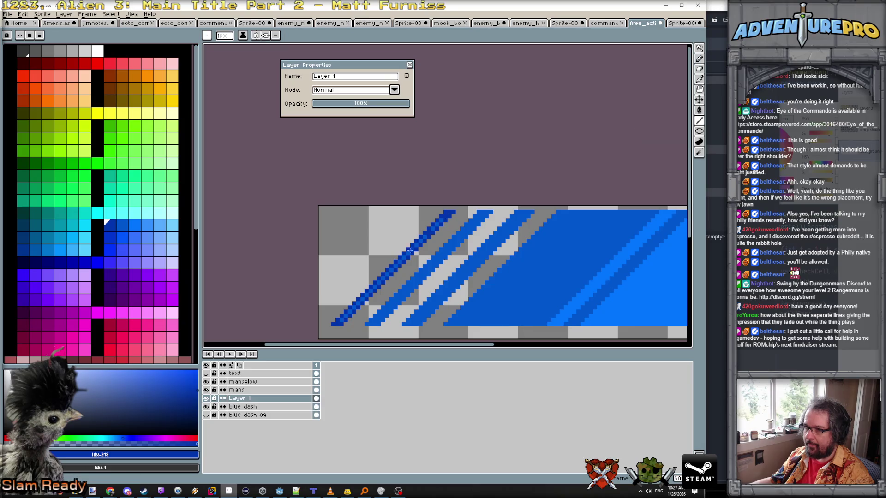
left_click_drag(341, 321, 448, 215)
- Add another darker blue diagonal line from the lower left of the stripes
scroll(451, 249, "down", 2)
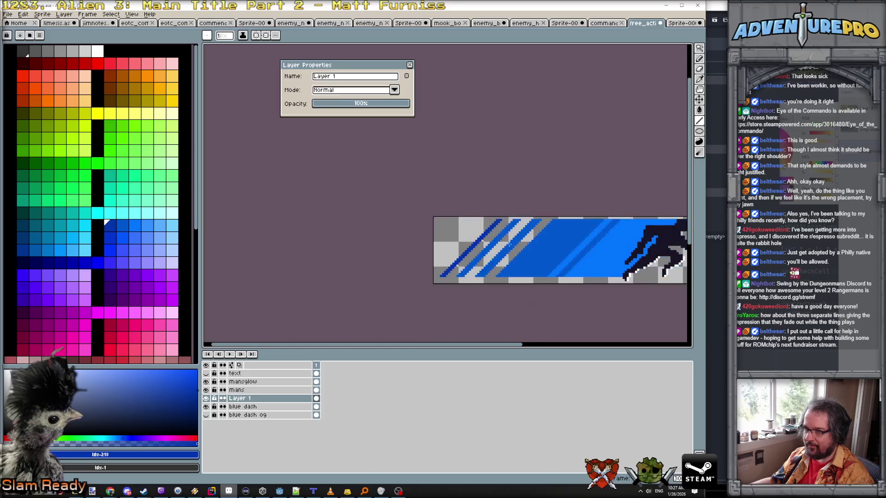
scroll(453, 269, "up", 1)
mouse_move(429, 297)
left_mouse_down()
mouse_move(523, 202)
mouse_move(530, 206)
mouse_move(440, 296)
left_mouse_up()
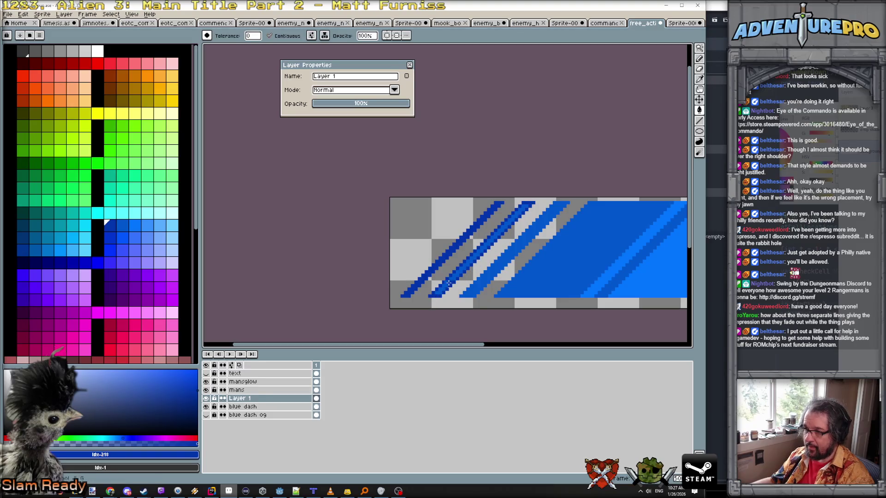
scroll(461, 284, "down", 3)
scroll(494, 286, "up", 1)
scroll(494, 286, "up", 1)
scroll(491, 286, "down", 2)
scroll(489, 286, "up", 2)
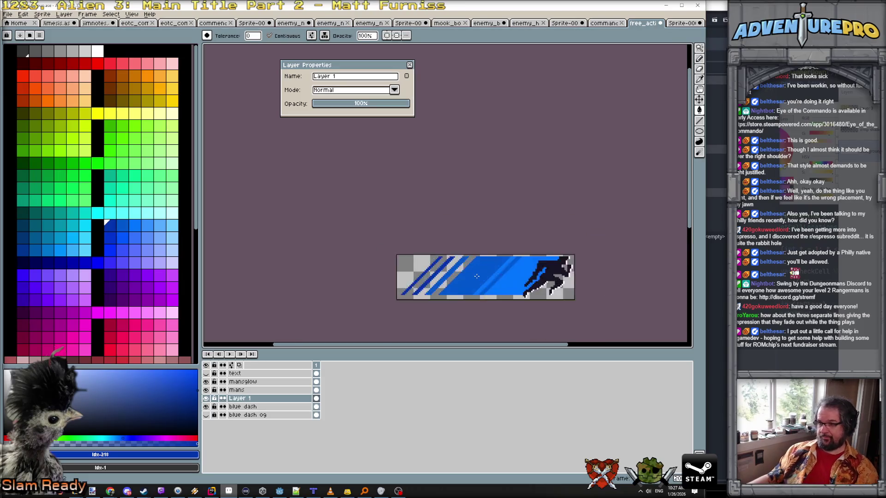
scroll(490, 276, "down", 2)
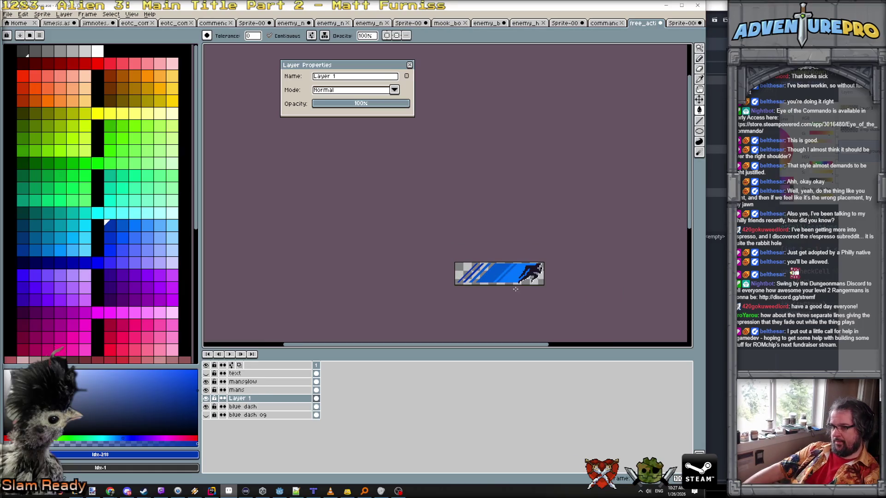
scroll(514, 288, "up", 2)
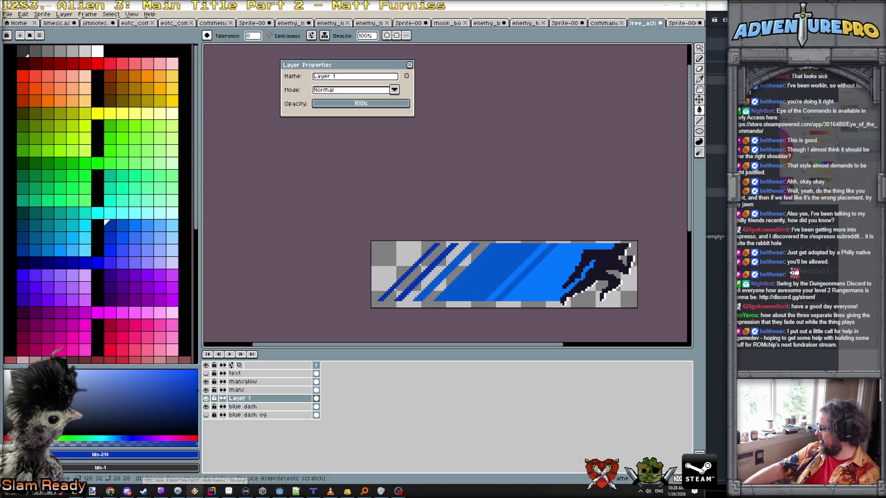
left_click(675, 490)
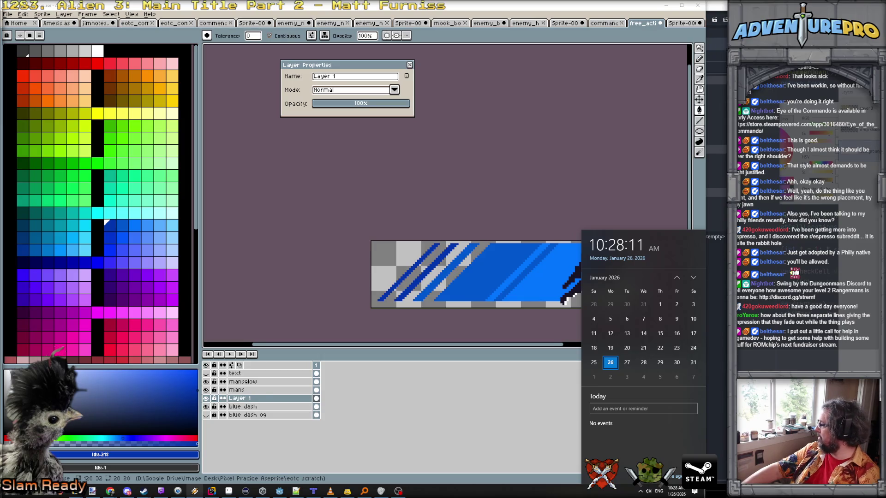
left_click(110, 491)
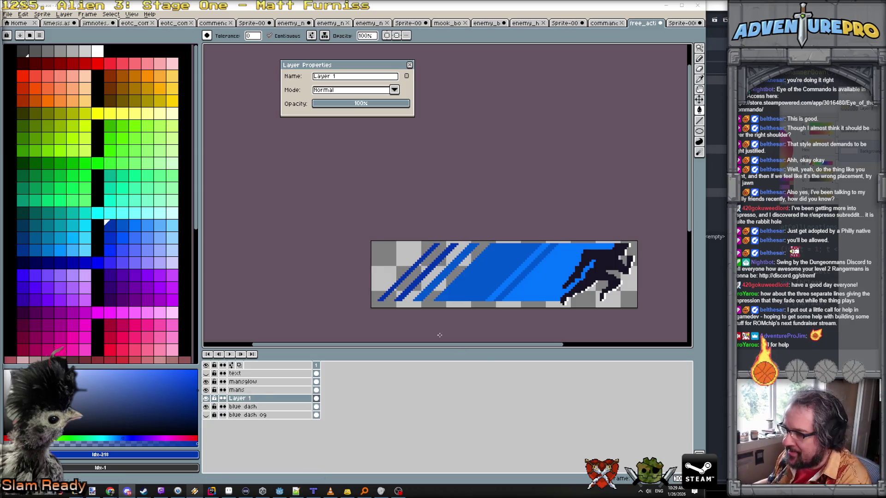
- Eyedrop the blue #0057cc from the banner, try a dark-blue fill beside the stripe, then undo it
scroll(507, 281, "up", 1)
scroll(485, 318, "up", 1)
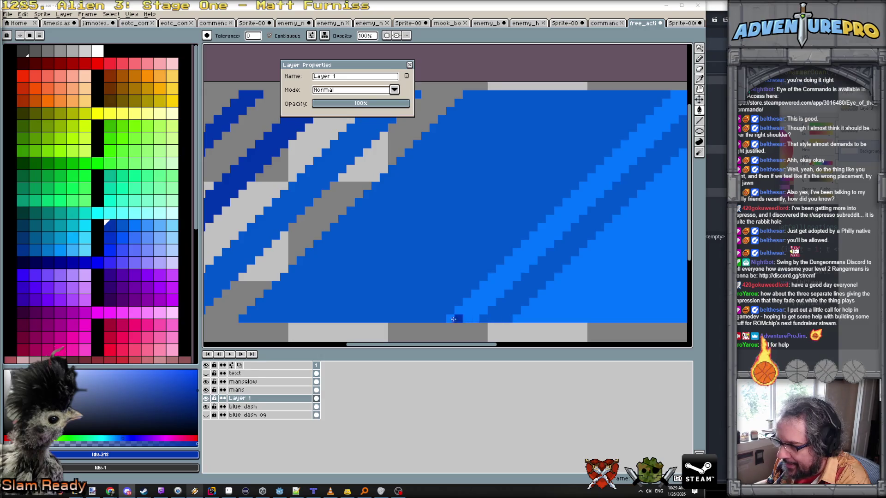
left_click(505, 320, "alt")
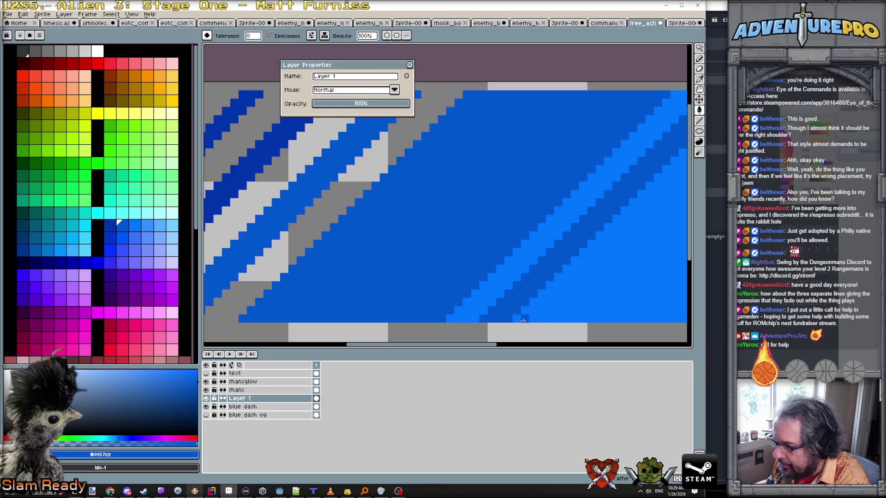
left_click(548, 320)
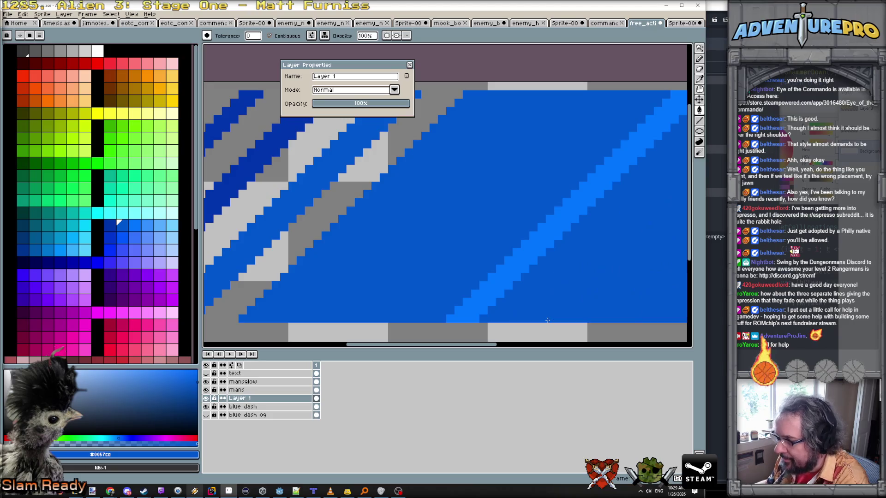
key("ctrl+z")
- Draw 45° dark-blue lines along the right-hand stripe of the blue dash
key("d")
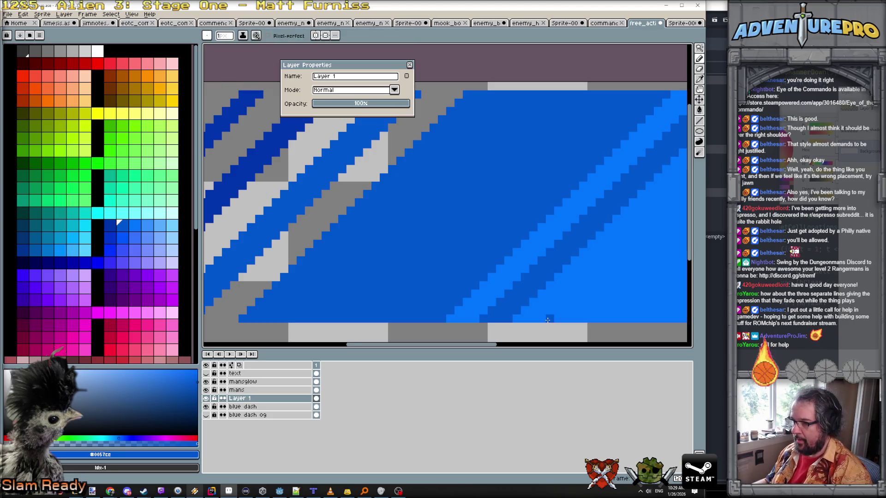
scroll(589, 300, "down", 1)
left_click_drag(589, 300, 430, 303)
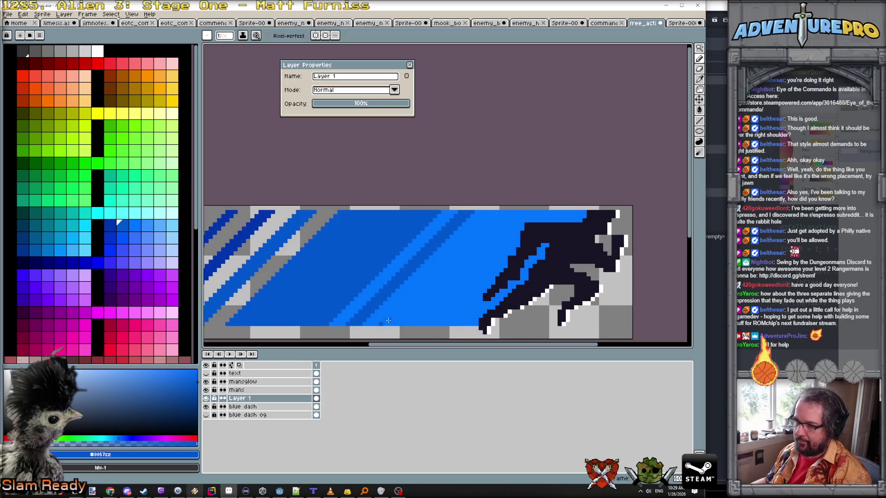
mouse_move(380, 324)
left_mouse_down()
mouse_move(458, 261)
mouse_move(491, 212)
left_mouse_up()
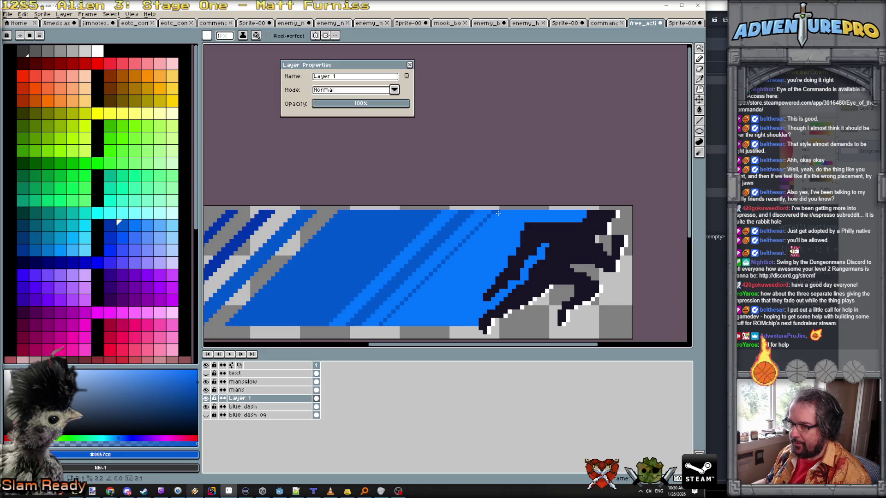
scroll(494, 208, "up", 1)
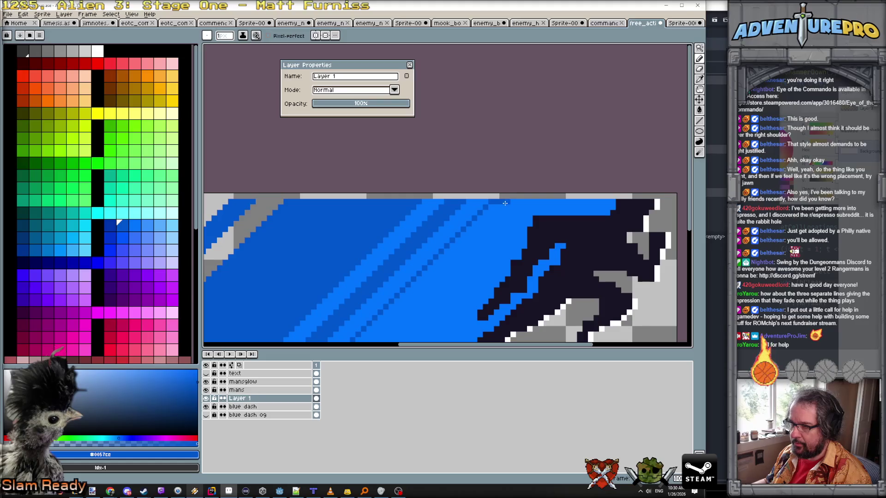
mouse_move(514, 201)
left_mouse_down()
mouse_move(445, 295)
mouse_move(272, 342)
left_mouse_up()
- Touch up dark-blue pixels and fill a small patch near the stripe's bottom edge
key("g")
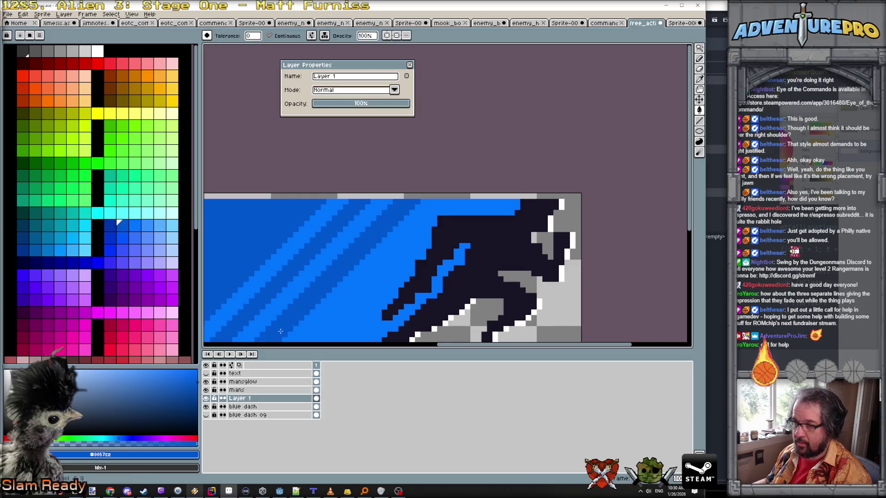
scroll(286, 331, "down", 3)
scroll(335, 319, "up", 1)
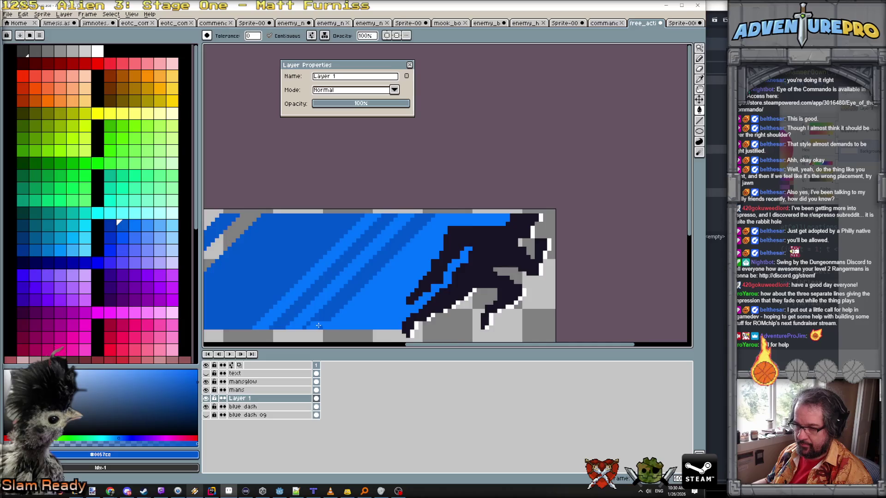
scroll(335, 319, "up", 2)
key("b")
left_click(323, 323)
left_click(305, 329)
key("g")
left_click(310, 325)
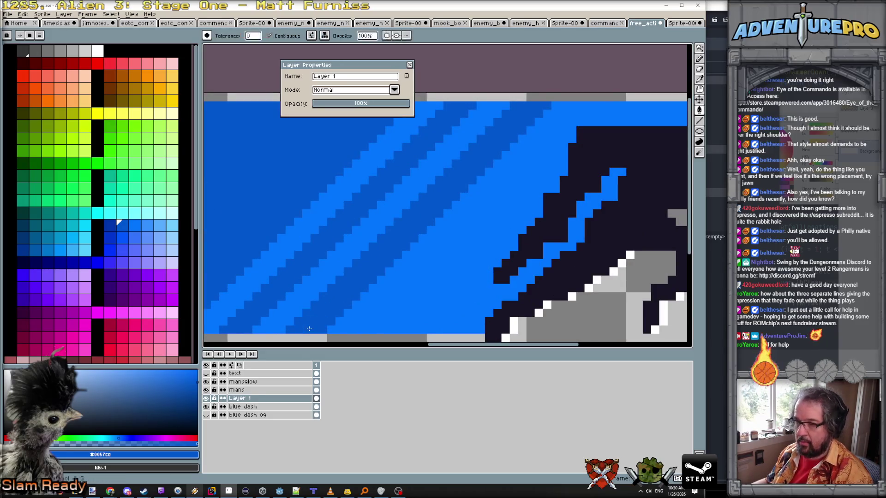
scroll(323, 323, "down", 2)
scroll(355, 315, "up", 1)
scroll(379, 290, "down", 1)
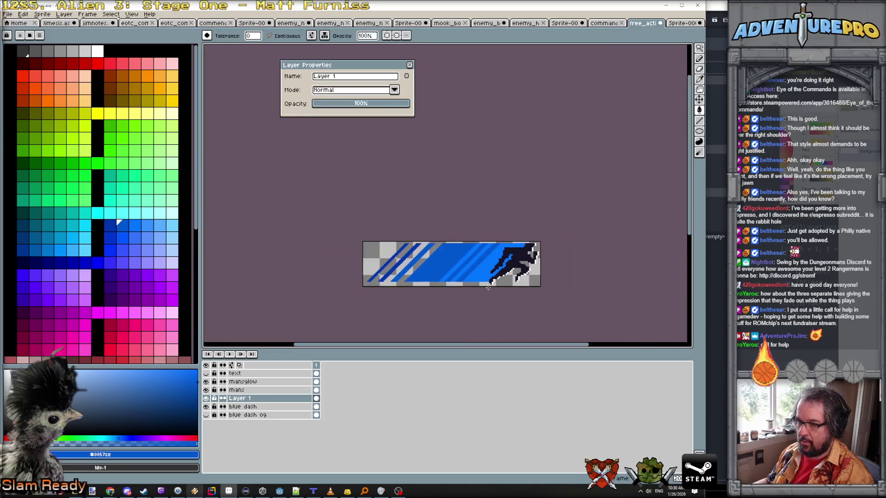
scroll(408, 275, "up", 2)
scroll(397, 284, "up", 2)
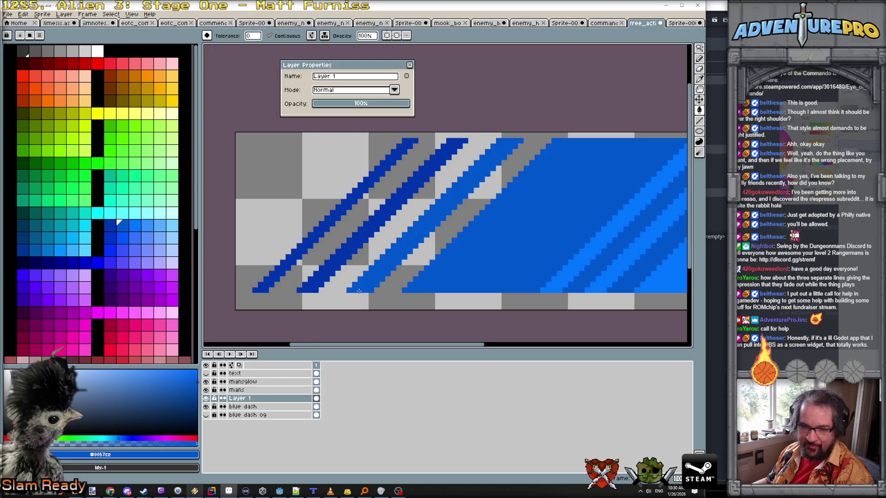
left_click(698, 48)
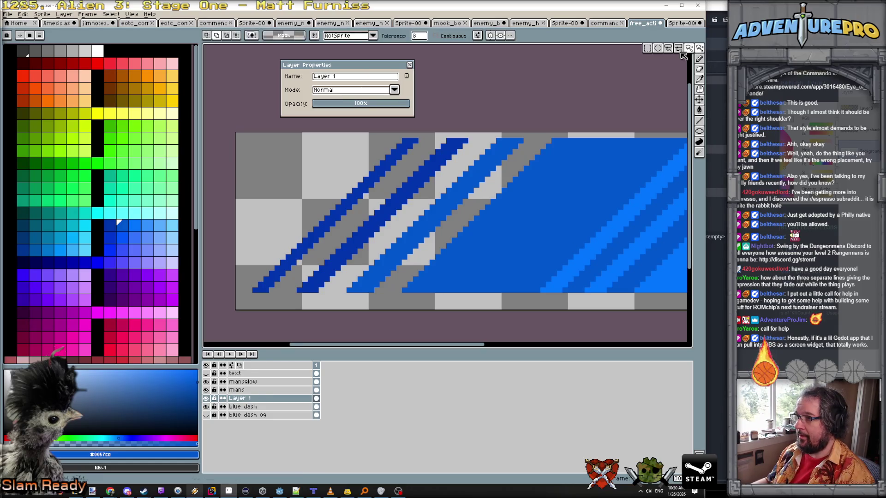
- Centre the banner sprite in view and briefly check Godot before returning to Aseprite
scroll(593, 169, "down", 2)
scroll(594, 169, "down", 2)
scroll(590, 203, "up", 2)
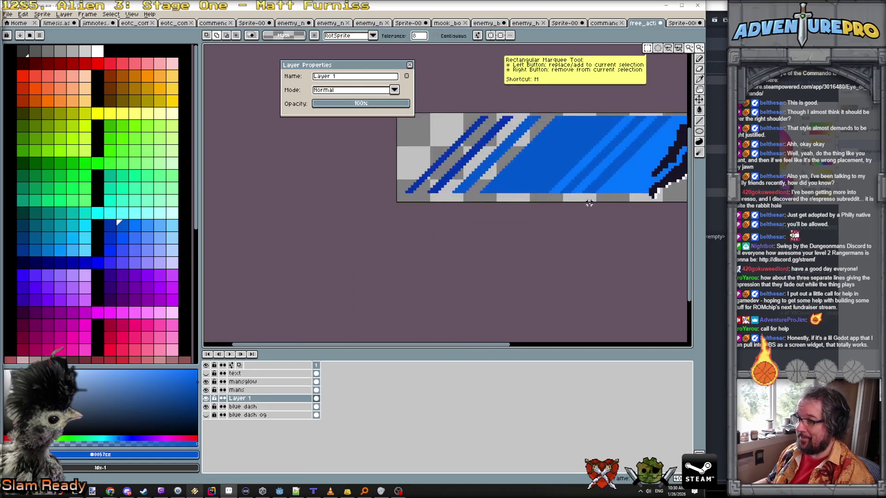
scroll(581, 204, "down", 1)
left_click_drag(581, 204, 475, 232)
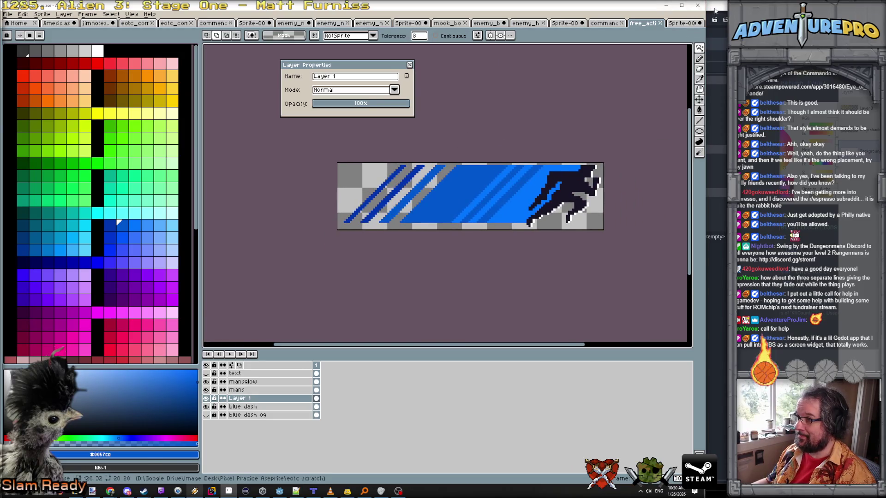
left_click(665, 7)
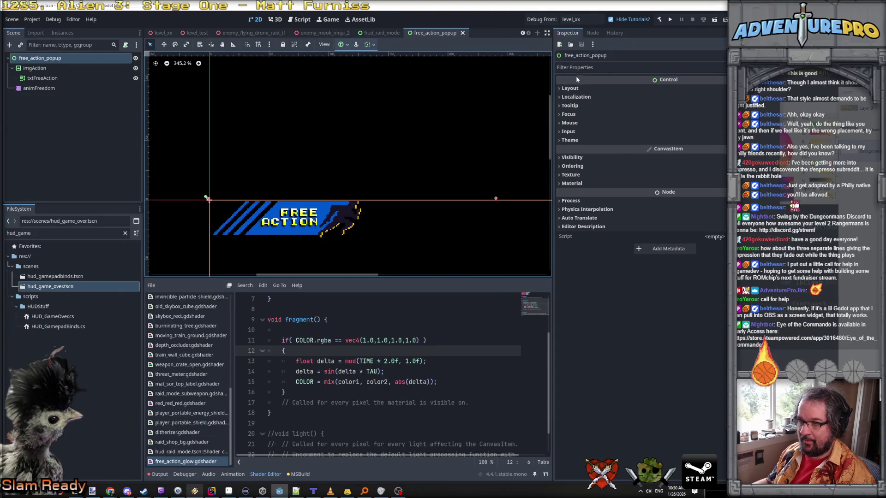
key("alt+Tab")
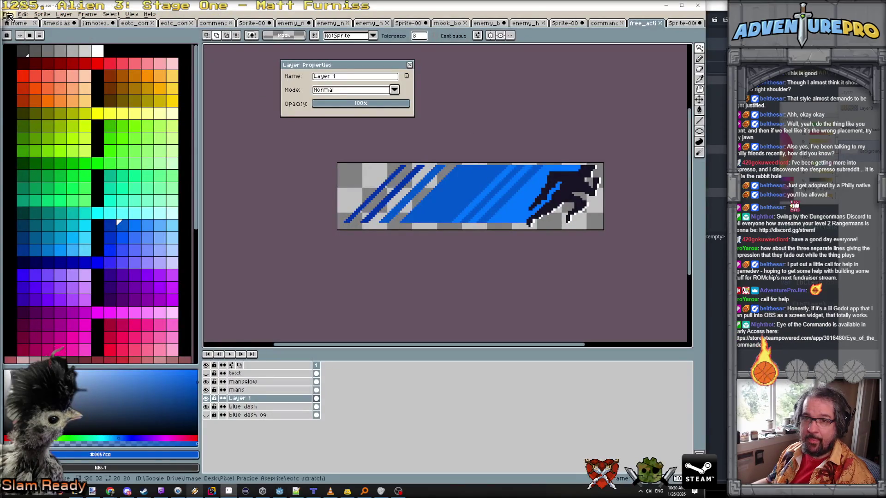
- Save the banner as free_action_popup.png in the ui folder, overwriting the old PNG
left_click(8, 15)
left_click(28, 60)
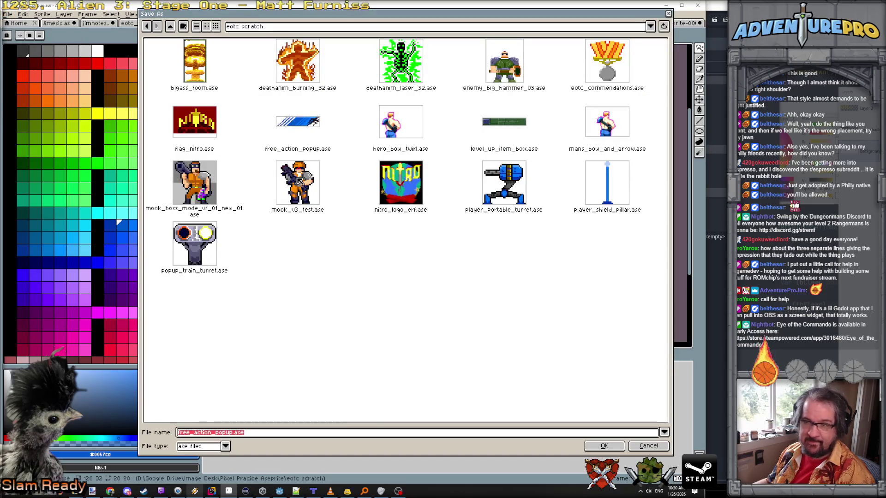
left_click(281, 30)
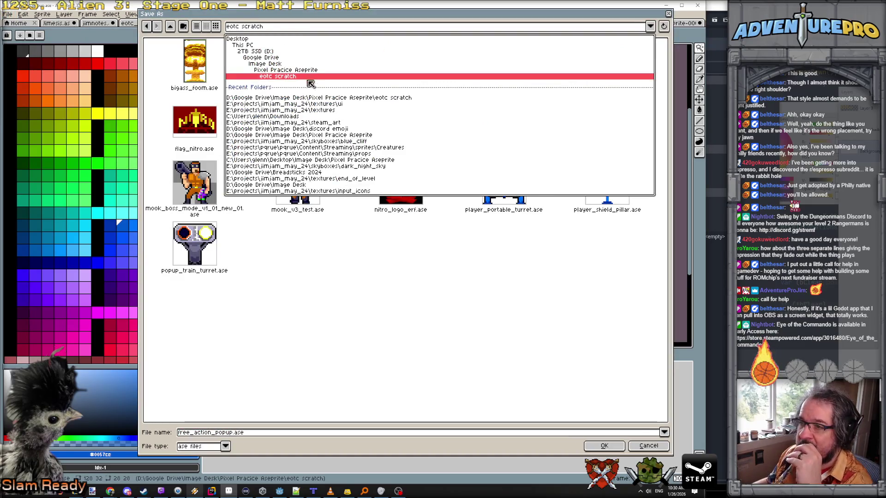
left_click(329, 107)
left_click(225, 446)
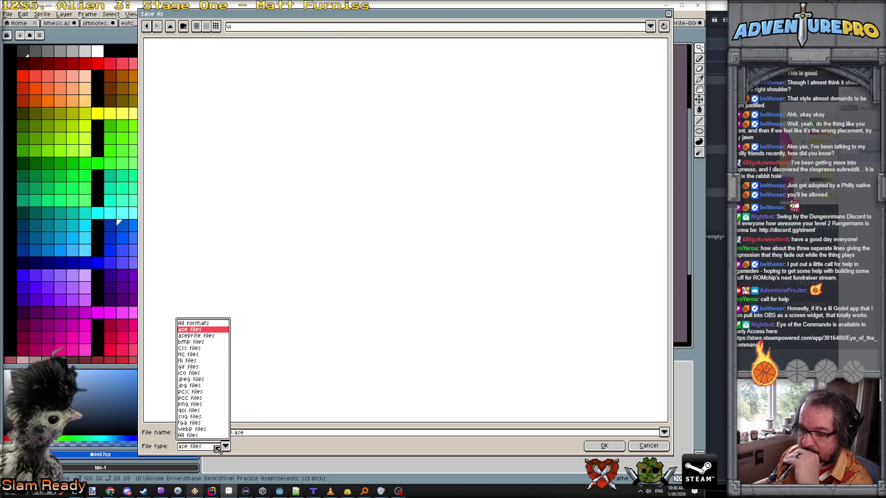
left_click(199, 410)
left_click(600, 445)
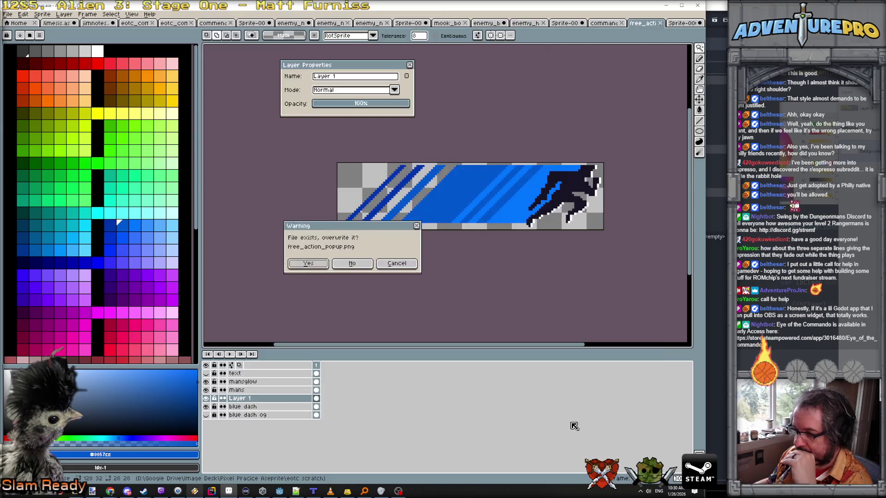
left_click(336, 291)
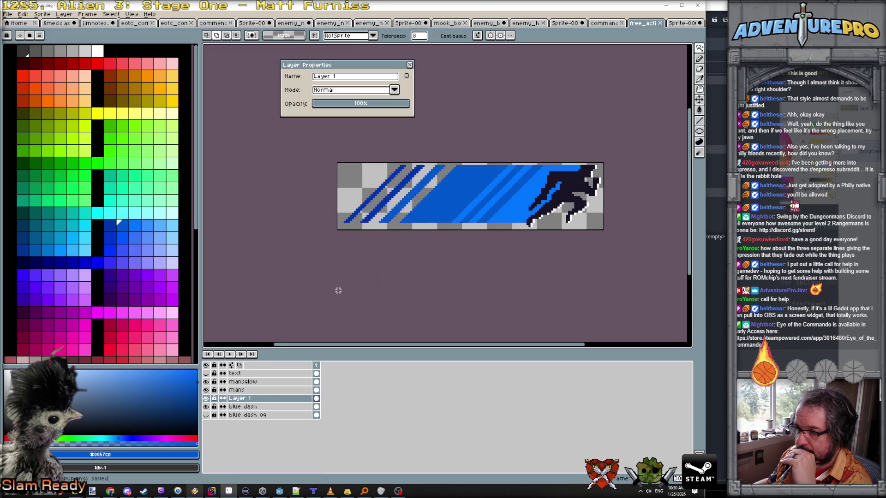
left_click(666, 6)
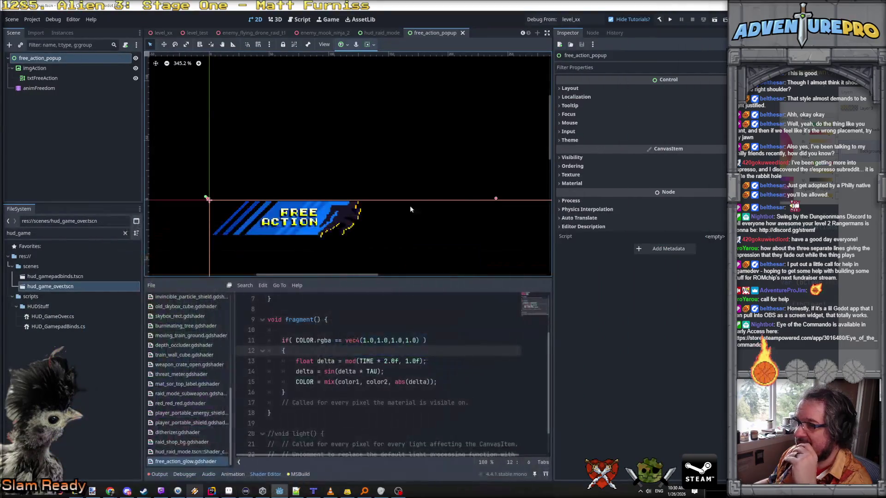
- Select the animFreedom player and switch it to the 'show' animation
scroll(373, 240, "down", 1)
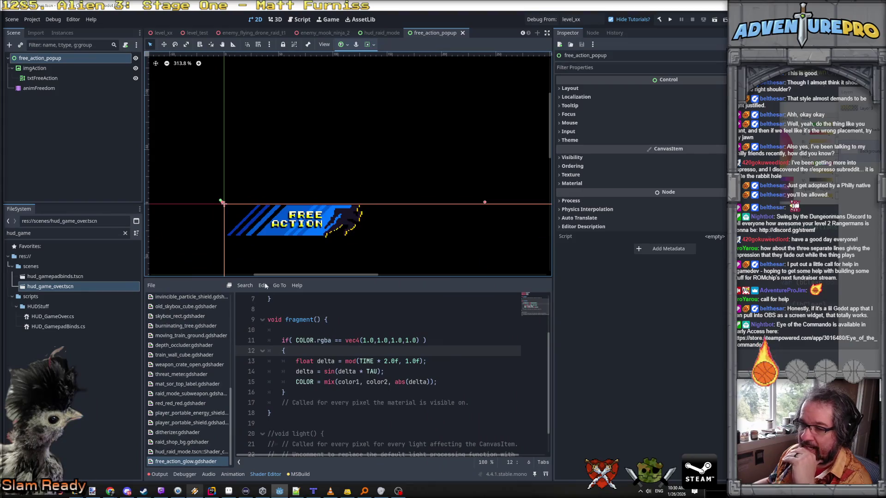
left_click(38, 88)
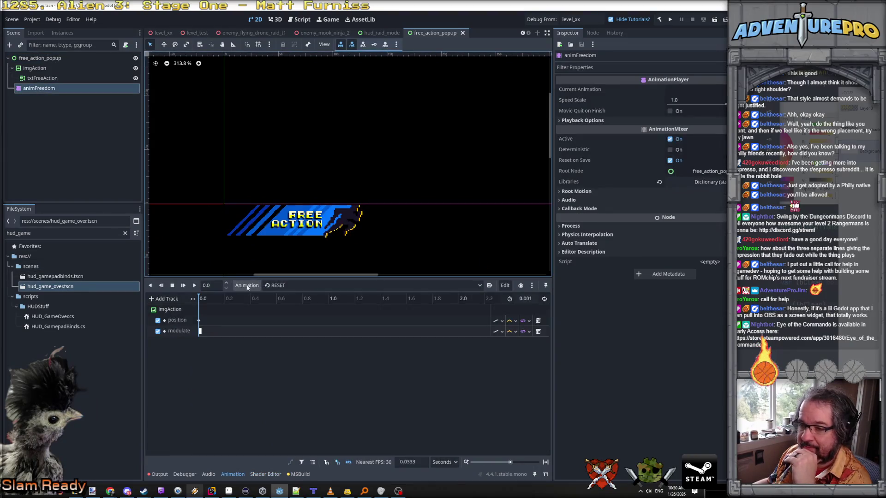
left_click(269, 286)
left_click(277, 296)
left_click(272, 286)
left_click(281, 307)
- Replay the show animation several times to preview the refreshed banner, then select free_action_popup
left_click(195, 286)
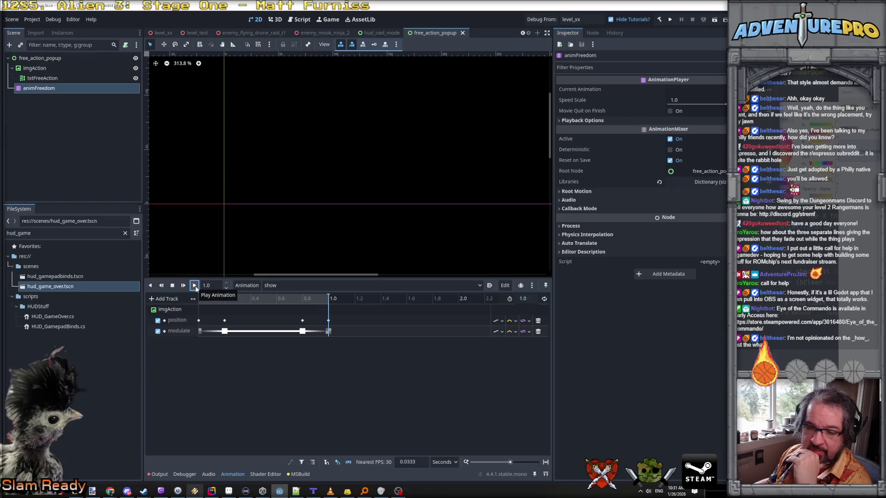
left_click(195, 287)
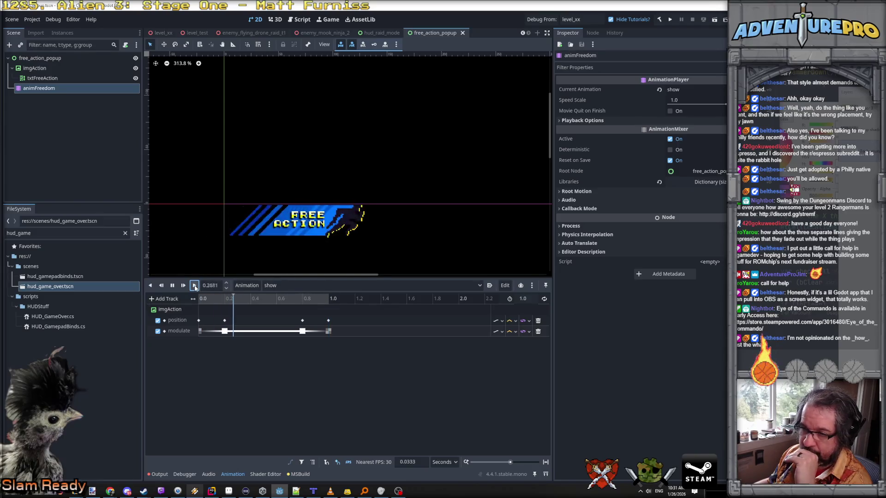
left_click(195, 286)
left_click(194, 286)
left_click(194, 286)
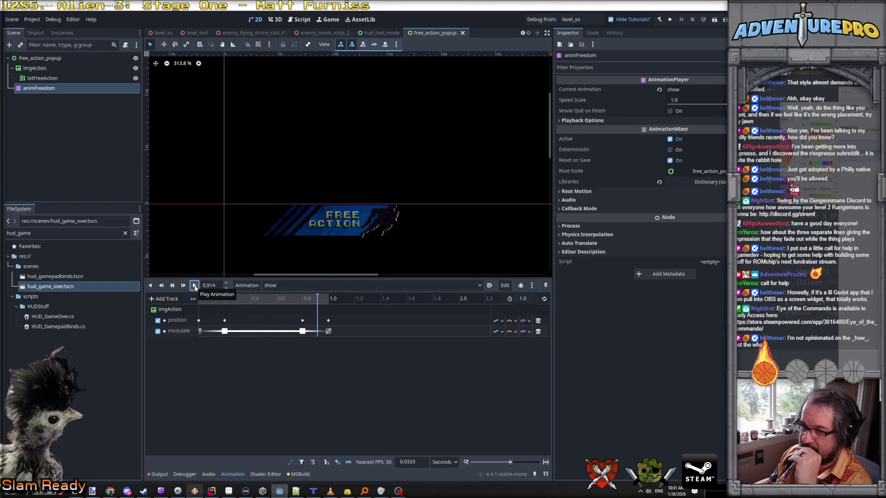
left_click(76, 56)
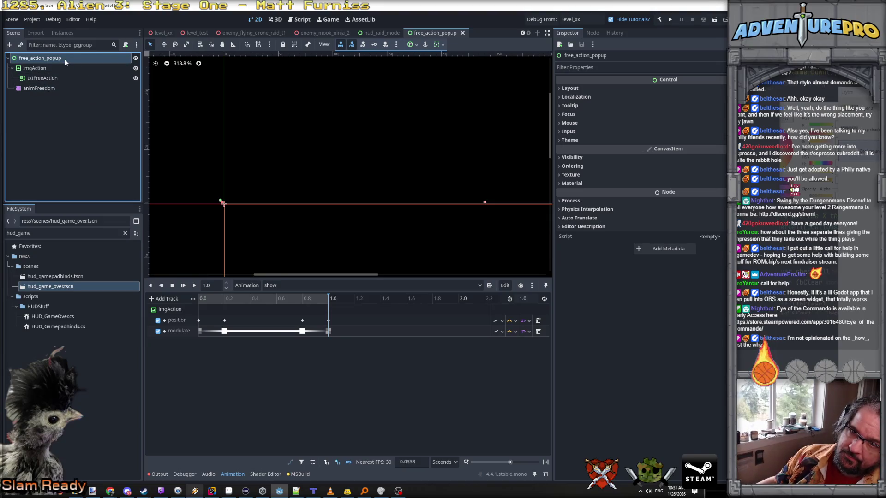
- Inspect the imgAction and txtFreeAction nodes, then zoom out to show the whole popup area
left_click(41, 70)
left_click(44, 79)
left_click(42, 68)
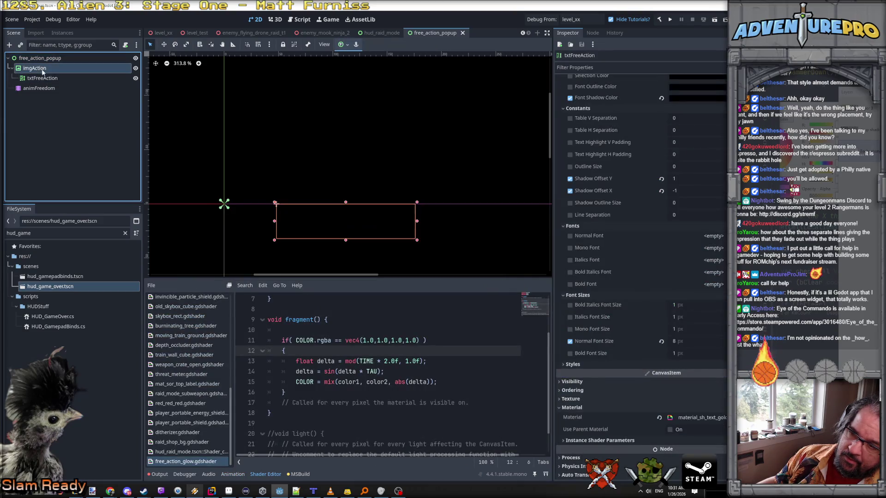
left_click(45, 75)
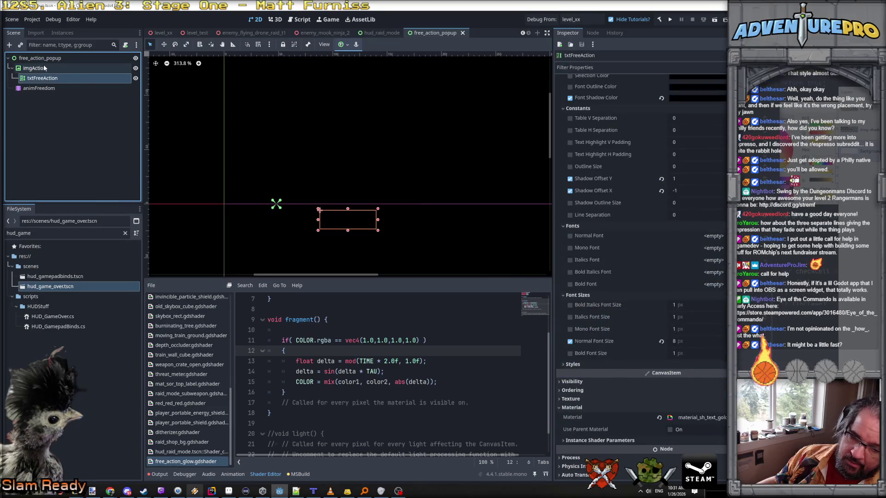
left_click(46, 60)
scroll(388, 260, "down", 1)
scroll(386, 228, "down", 1)
scroll(421, 235, "down", 1)
mouse_move(422, 235)
left_mouse_down()
mouse_move(340, 138)
mouse_move(286, 113)
left_mouse_up()
scroll(364, 173, "down", 2)
scroll(369, 178, "down", 1)
scroll(306, 125, "down", 1)
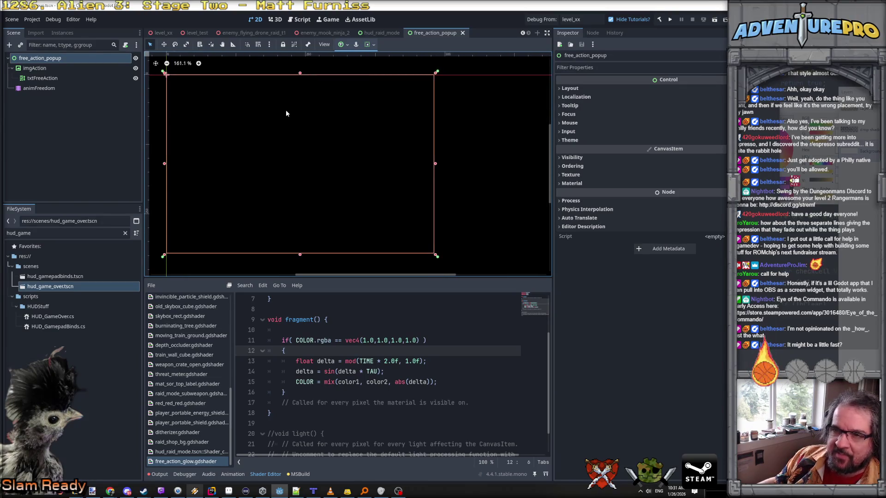
- Replay the show animation from animFreedom, then switch over to Rider
left_click(64, 87)
left_click(194, 285)
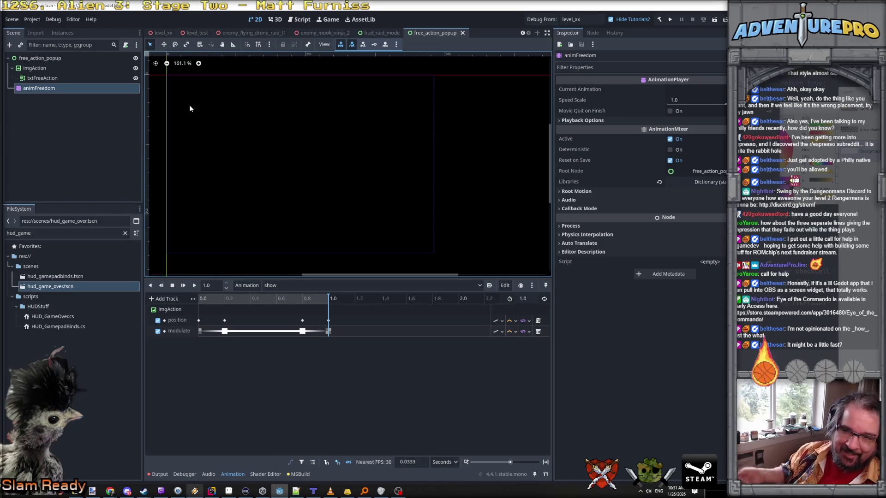
left_click(68, 59)
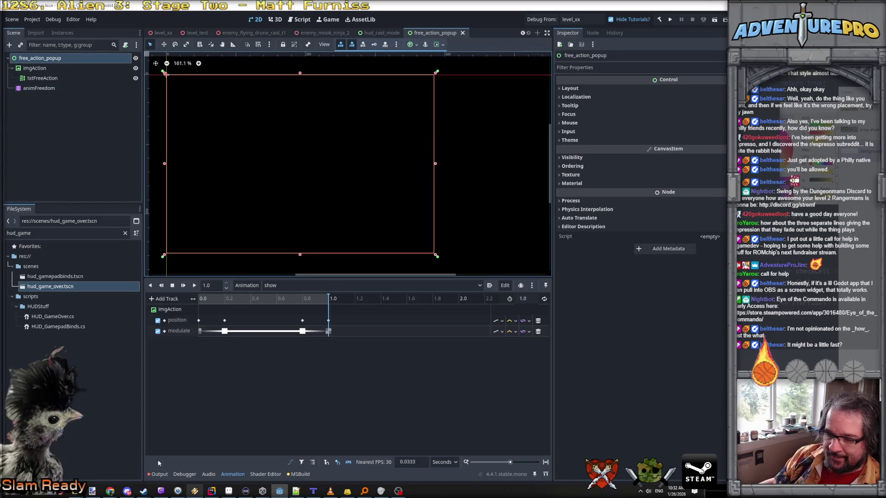
left_click(212, 491)
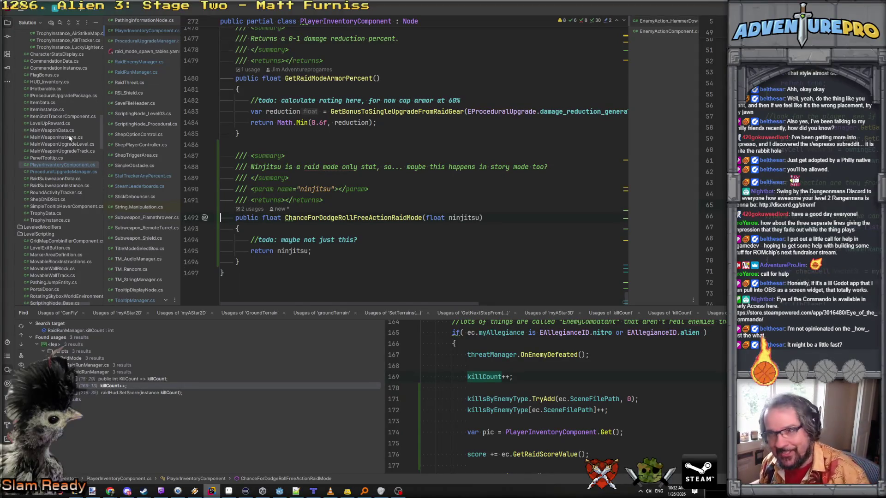
- Create a new FreeActionPopup class in the HUDStuff folder and add it to Git
scroll(66, 104, "up", 15)
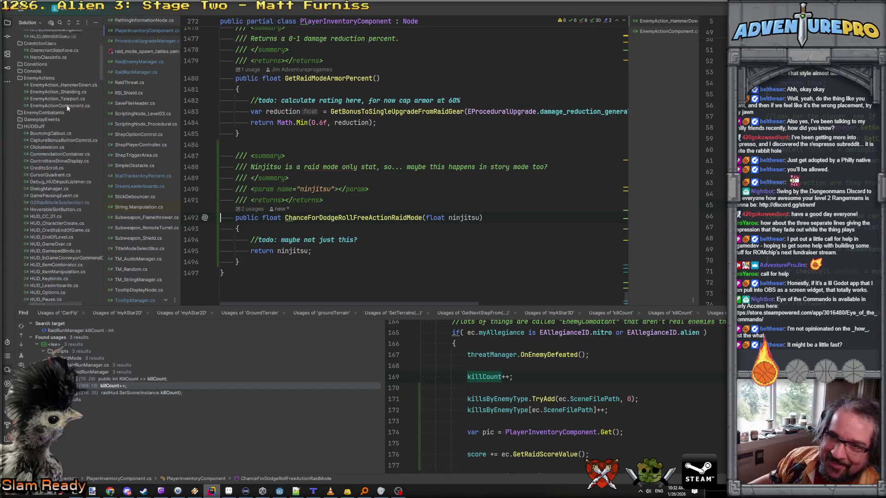
scroll(67, 107, "up", 2)
left_click(44, 152)
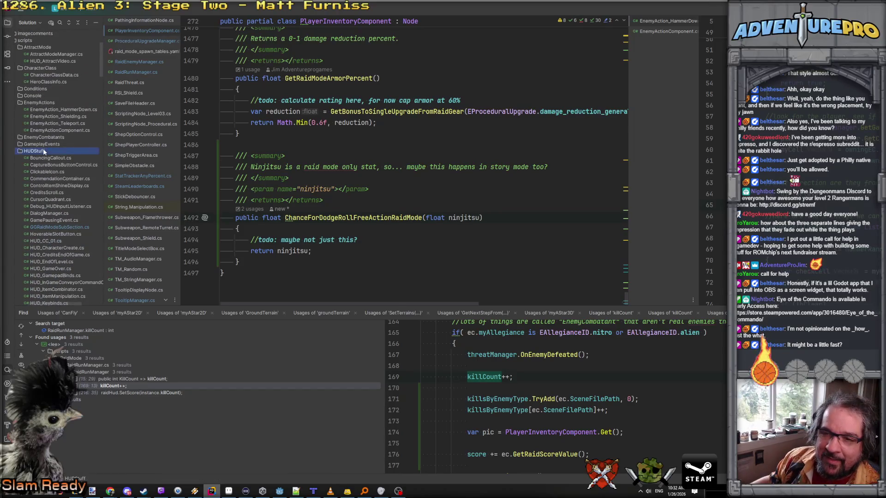
right_click(44, 151)
mouse_move(92, 157)
left_click(226, 161)
type("FreeActionPopup")
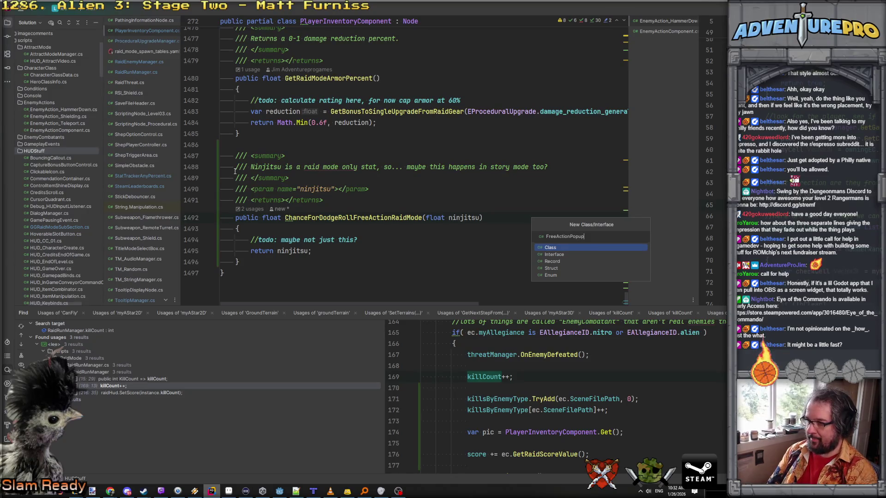
key("Return")
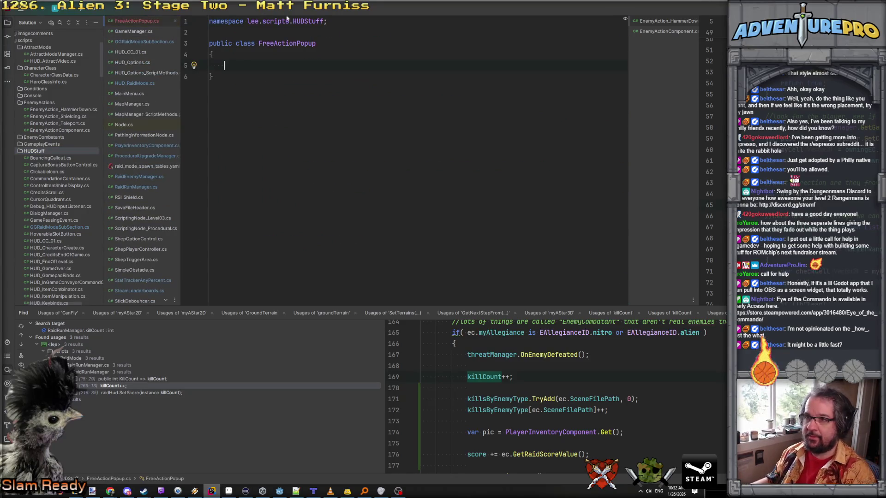
left_click(631, 265)
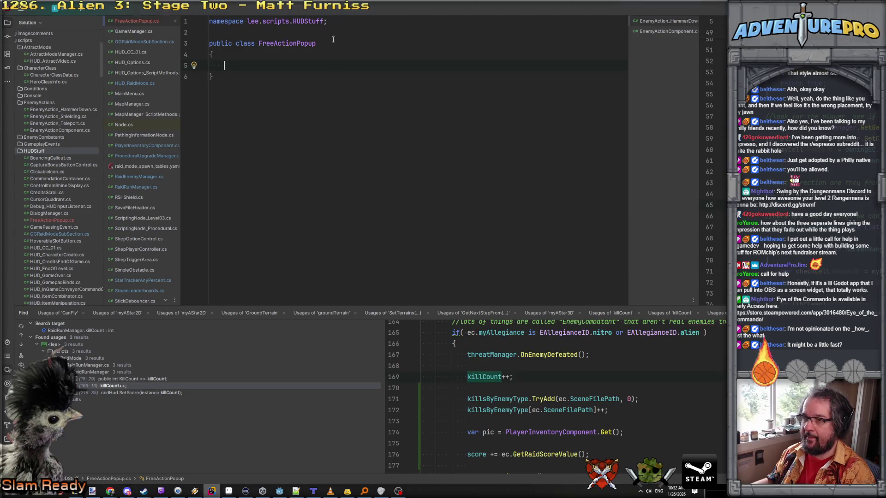
- Replace the namespace with 'using Godot;' and make the partial class extend Control
left_click_drag(209, 21, 208, 31)
key("shift+Left")
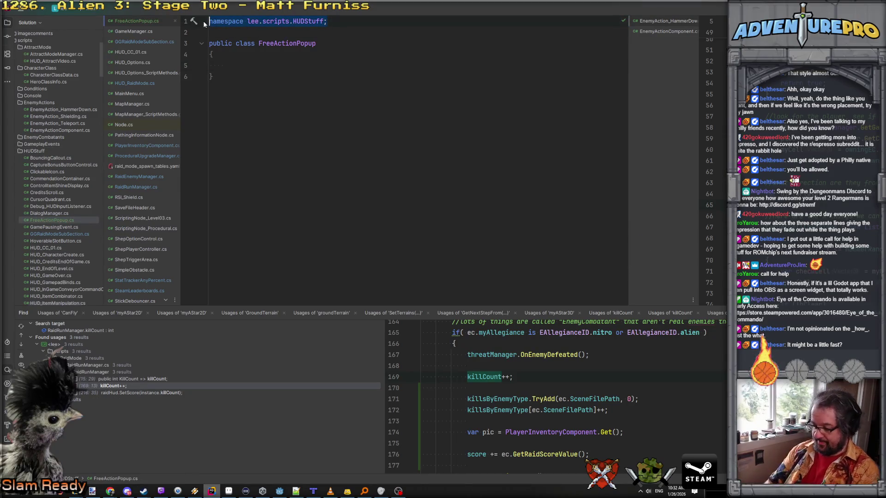
type("usi")
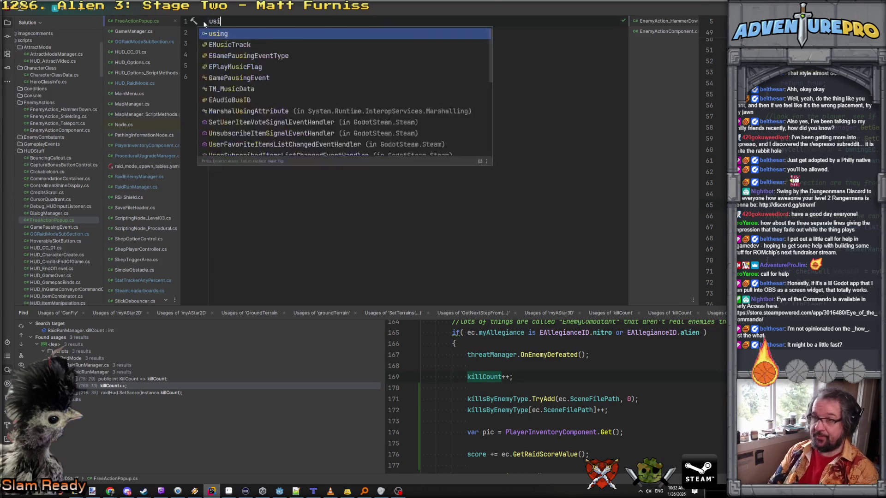
type("ng Godot;")
key("Down")
key("Down")
type("partial")
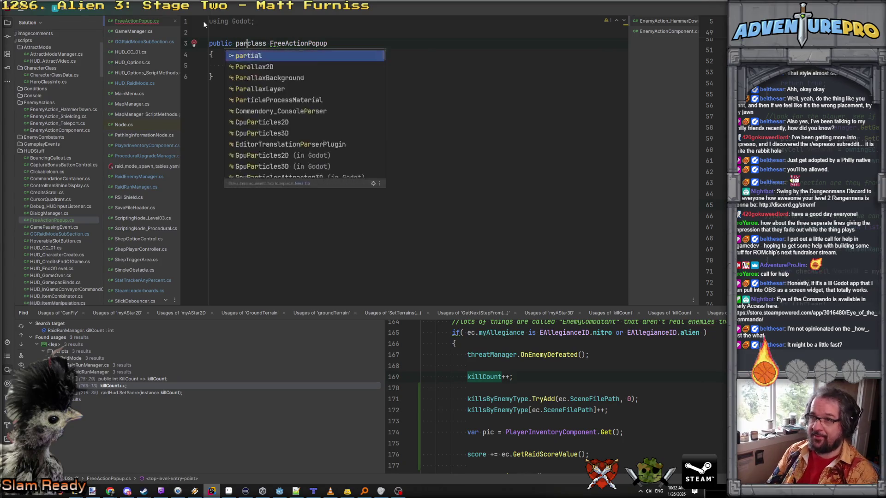
key("Home")
key("End")
type(": ")
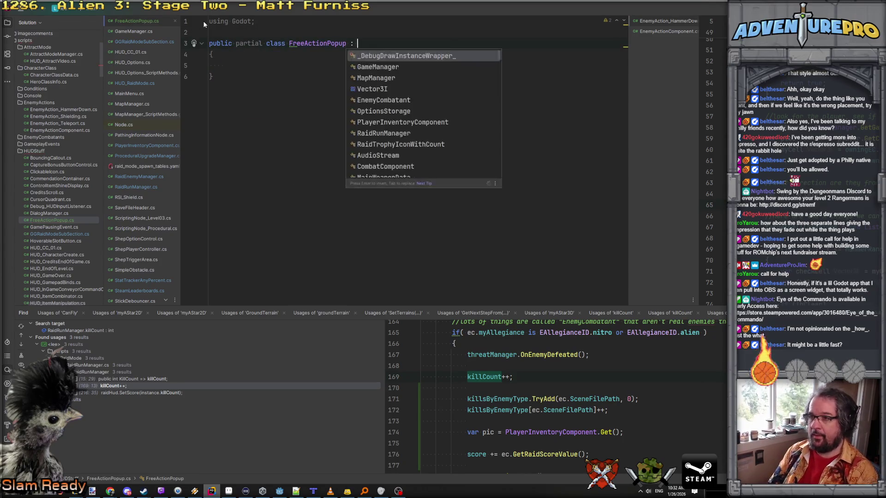
type("Control")
key("Return")
key("Down")
key("Down")
- Add an [Export] private AnimationPlayer animPlayer field
type("[expor")
key("Return")
type("an")
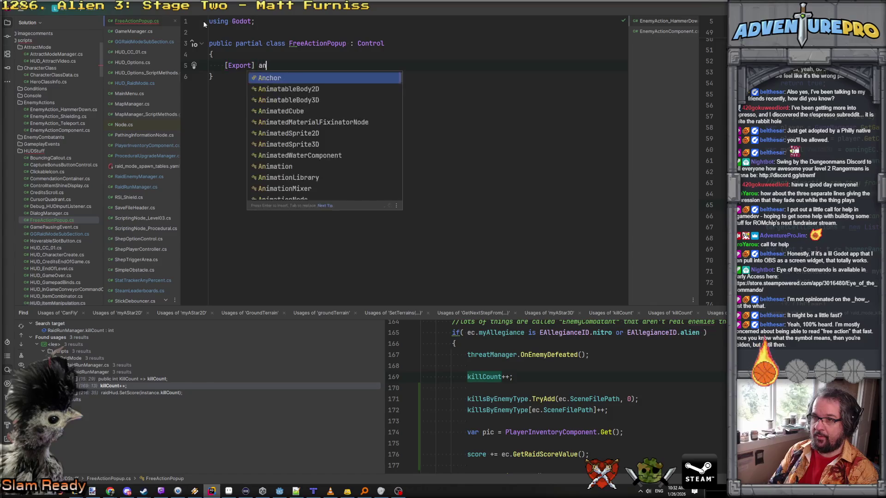
type("impla")
key("Return")
type("animPlayer;")
key("Return")
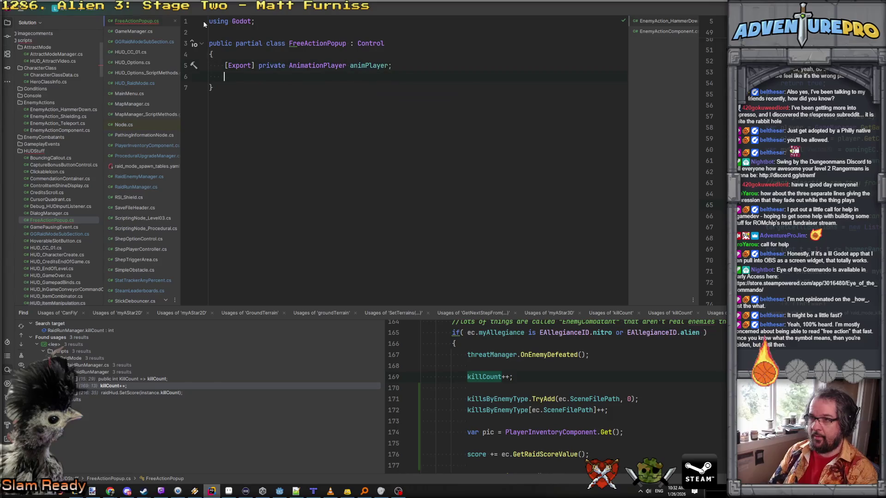
- Add an [Export] private AudioStream clipFreeAction field below it
type("[Ex")
key("Return")
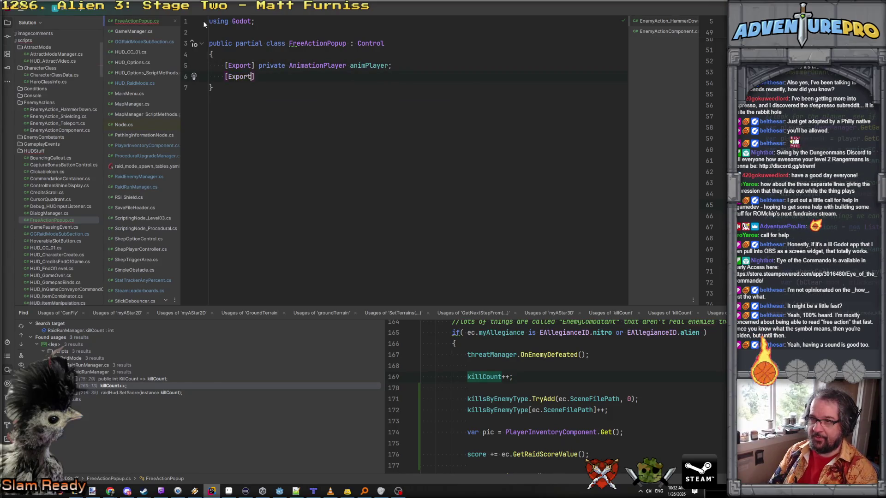
type(" pr")
key("Return")
type("Audi")
key("Return")
type("clipFreeAx")
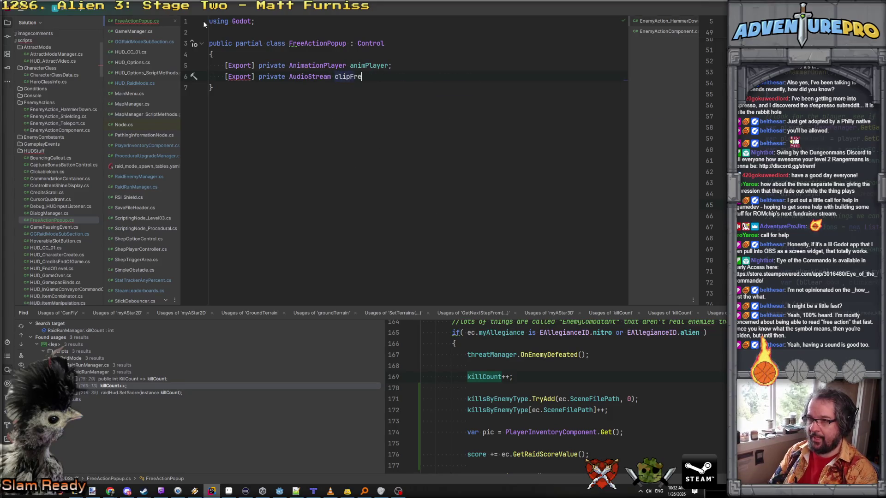
key("BackSpace")
type("ction;")
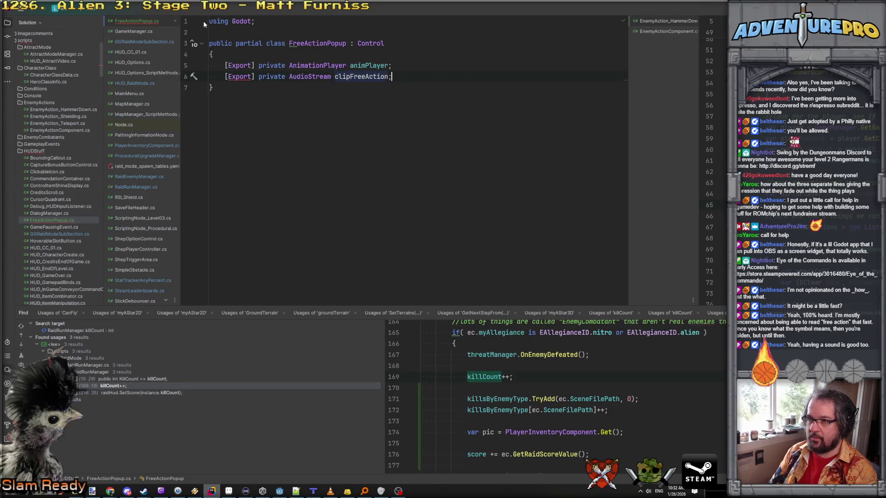
key("Return")
key("Return")
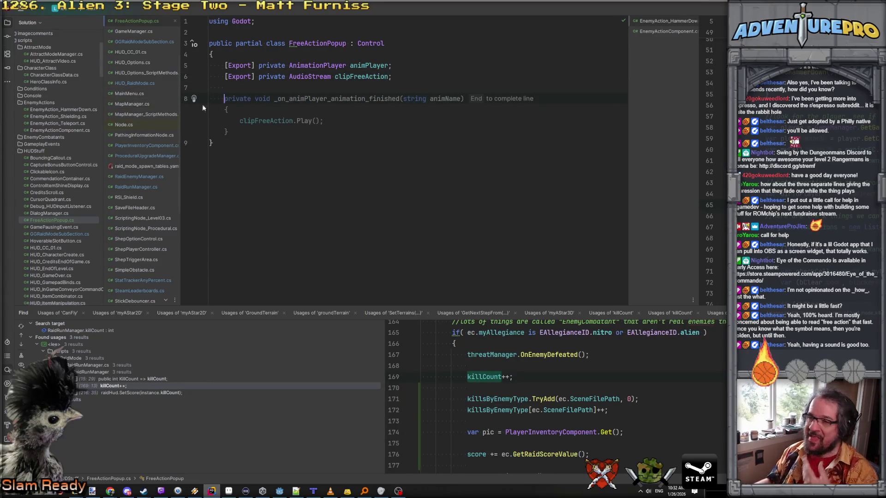
left_click(280, 491)
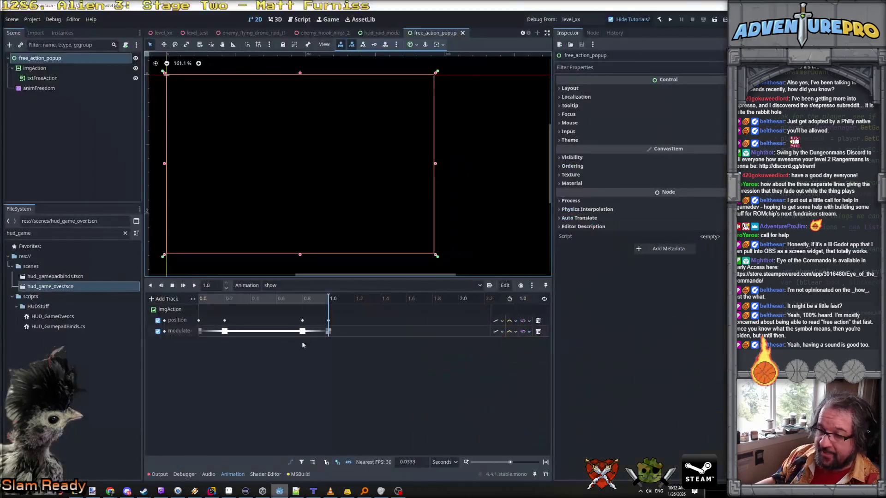
- Replay the show animation repeatedly to watch the banner slide in, then return to Rider
scroll(308, 233, "up", 3)
scroll(308, 234, "down", 2)
scroll(308, 234, "up", 1)
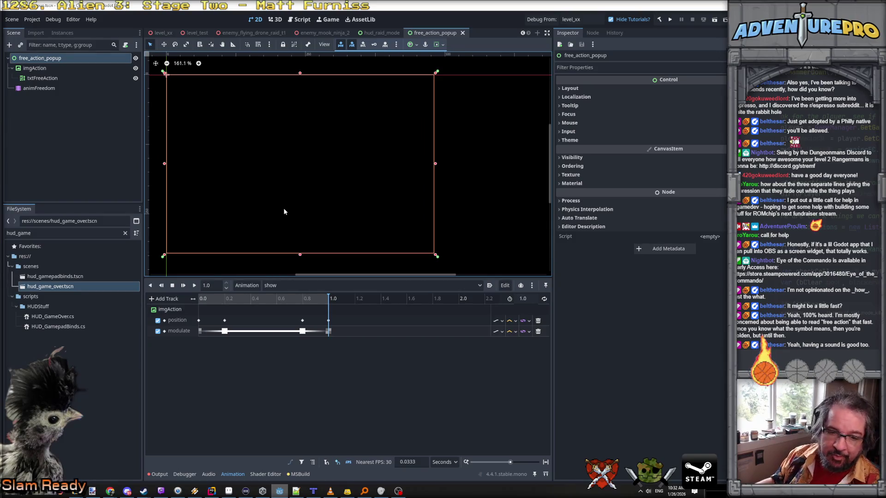
left_click(195, 286)
left_click(196, 285)
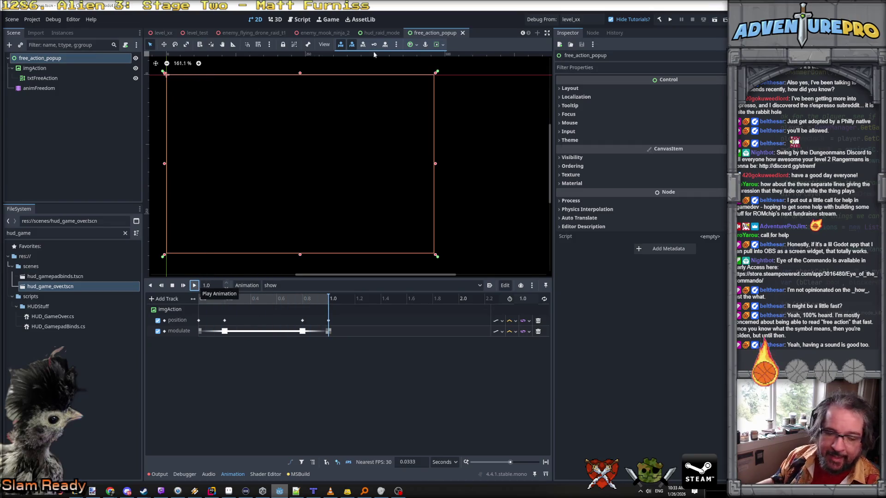
left_click(194, 285)
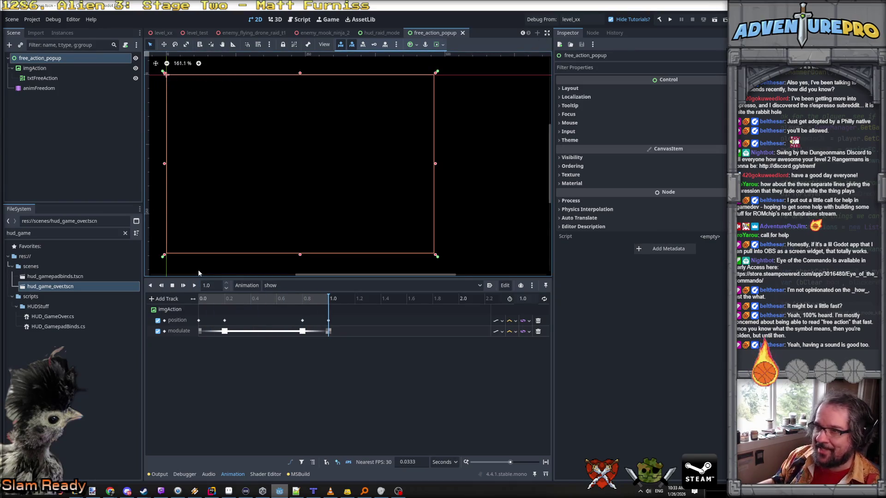
left_click(195, 286)
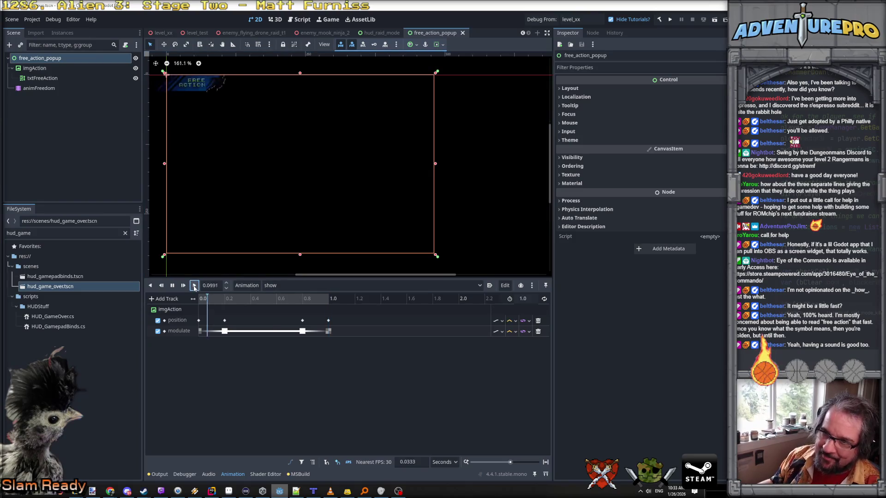
left_click(194, 286)
left_click(194, 286)
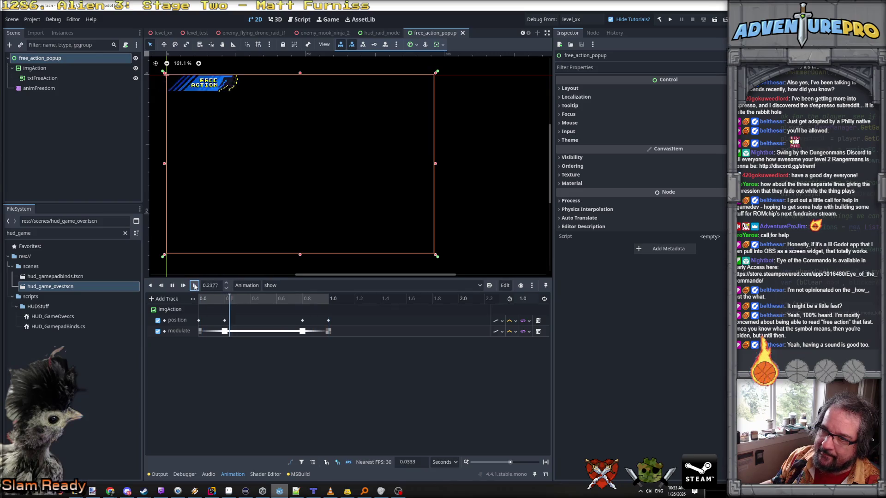
left_click(194, 286)
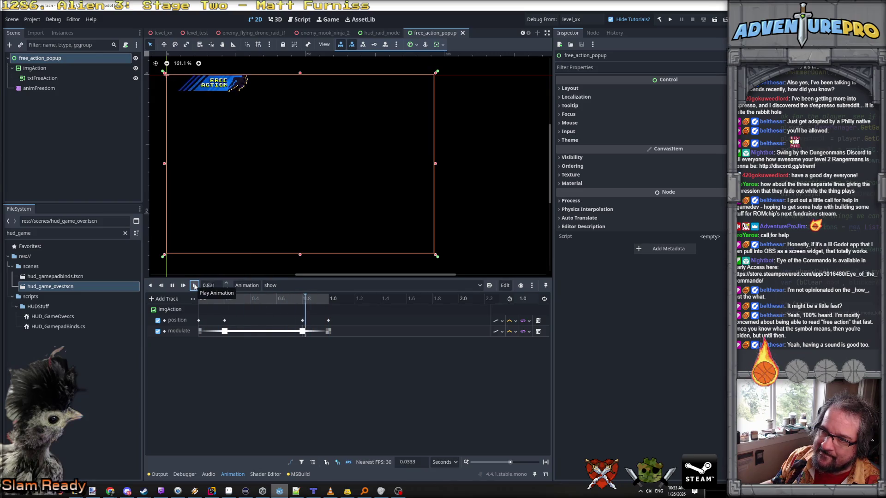
left_click(194, 285)
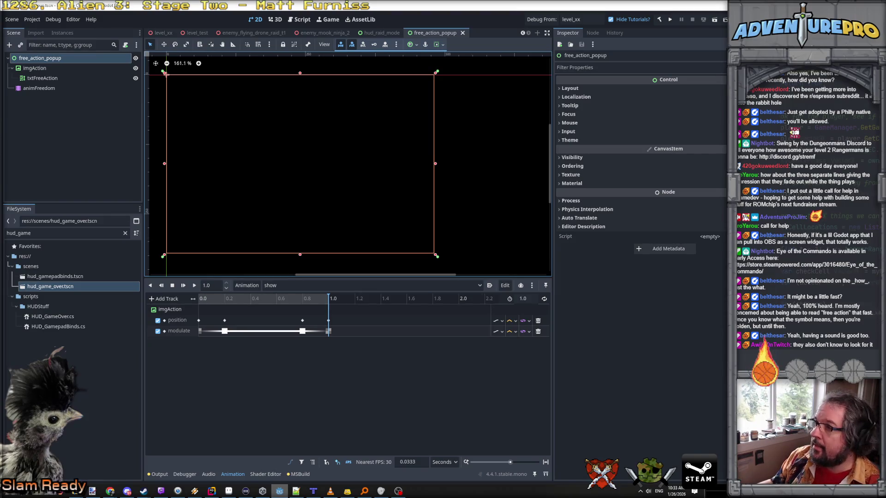
key("alt+Tab")
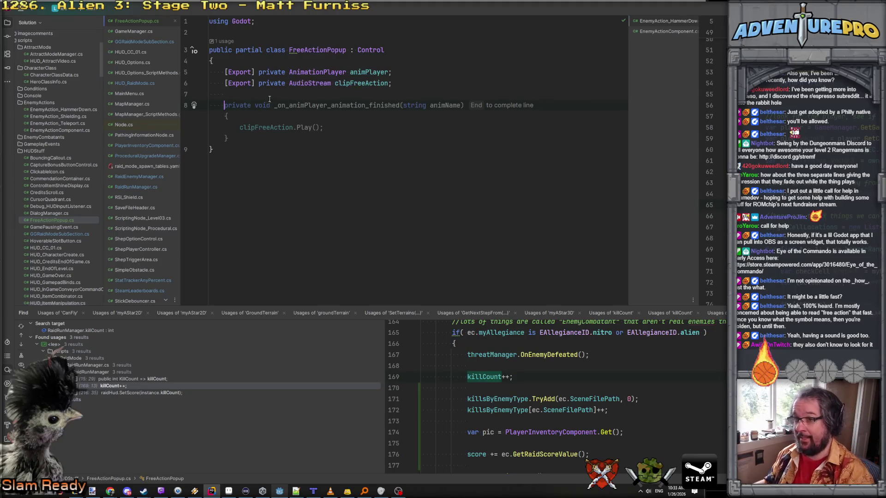
- Dismiss the AI suggestion and declare an empty public void Play() method in FreeActionPopup
key("Escape")
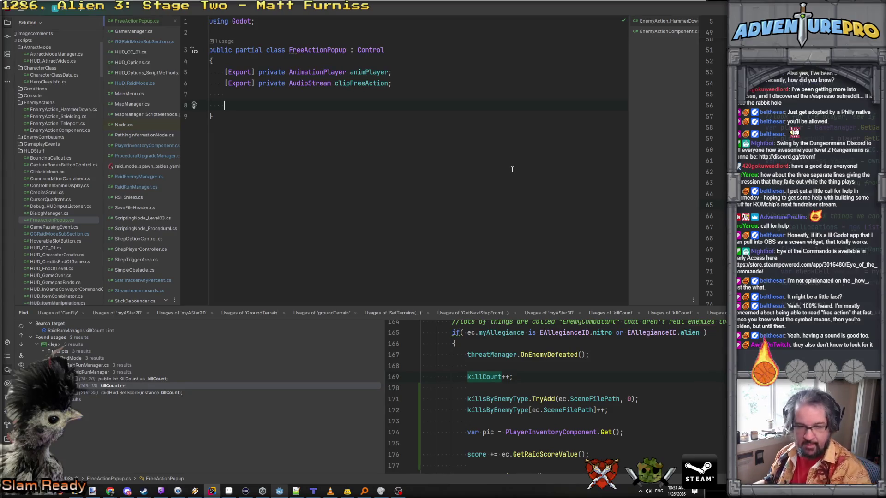
key("Up")
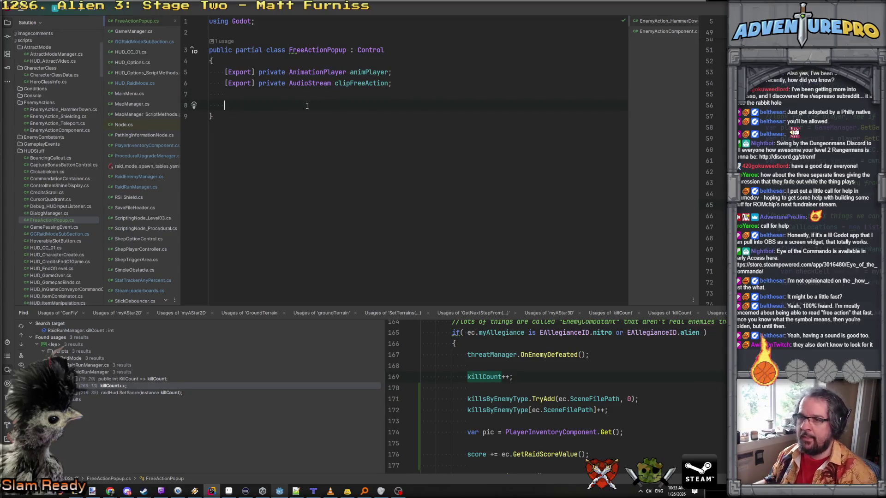
left_click(285, 106)
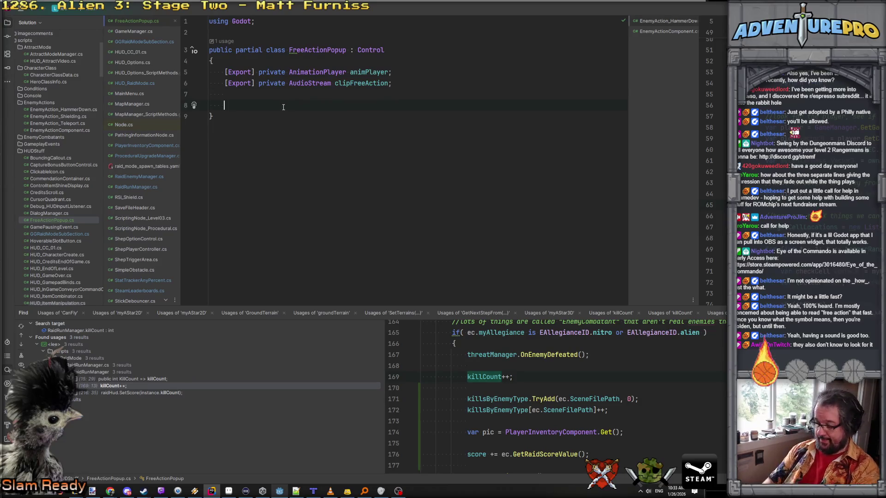
type("public ")
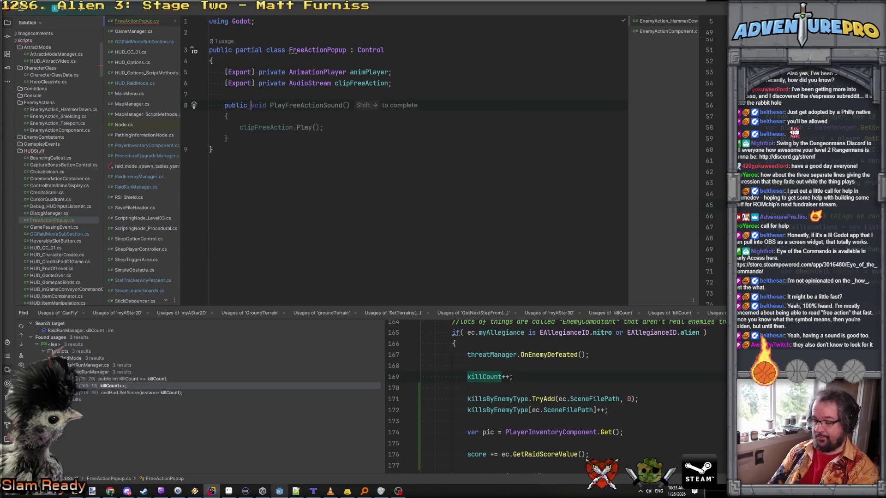
type("void Play")
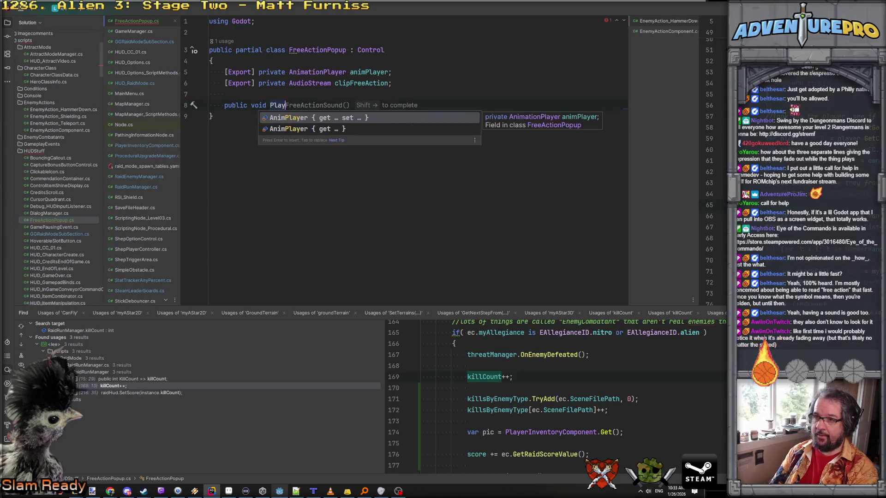
type("()")
key("Return")
type("{")
key("Return")
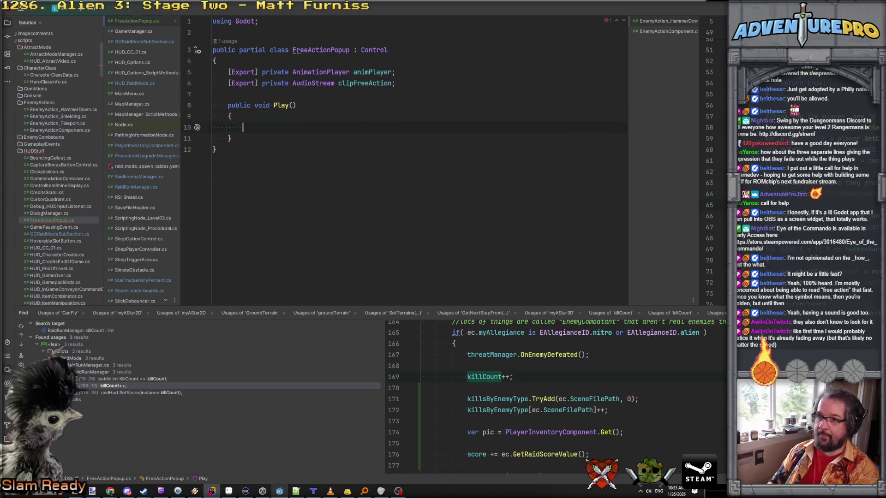
- Add an early return if animPlayer IsPlaying, then call animPlayer.Play("show")
type("if( ani")
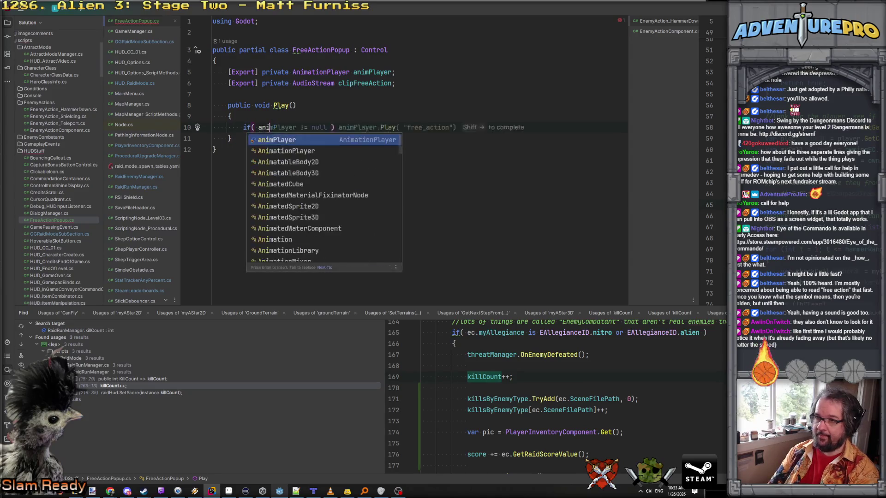
type("mPlayer.ispla")
key("Return")
key("Return")
type("return;")
key("Return")
key("Return")
type("animPlayer.P")
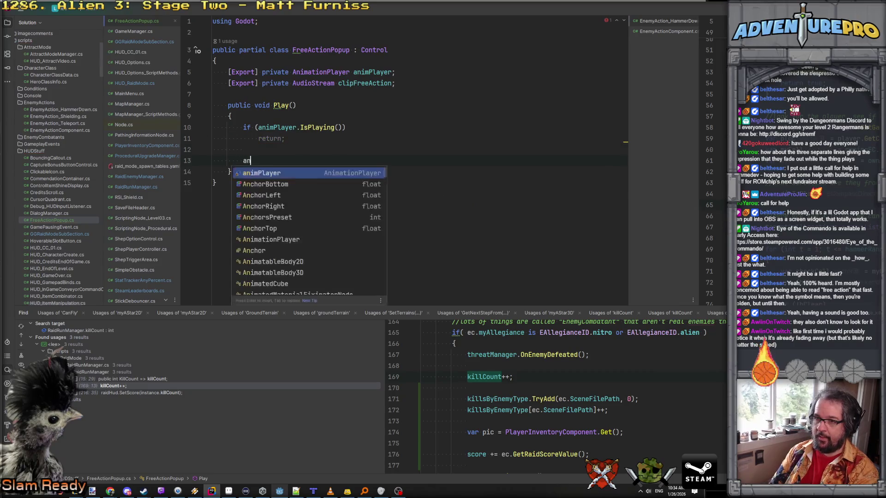
type("lay(\"FreeAction\");")
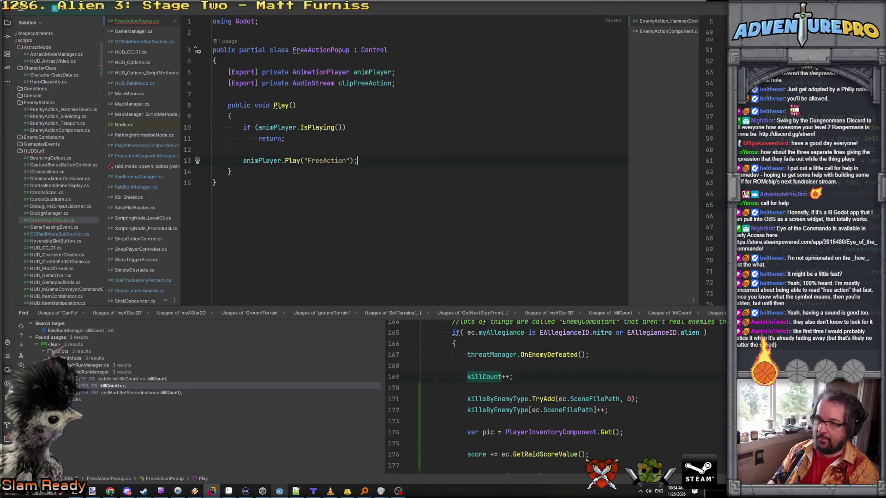
key("BackSpace")
key("BackSpace")
key("BackSpace")
type("show")
key("End")
key("Return")
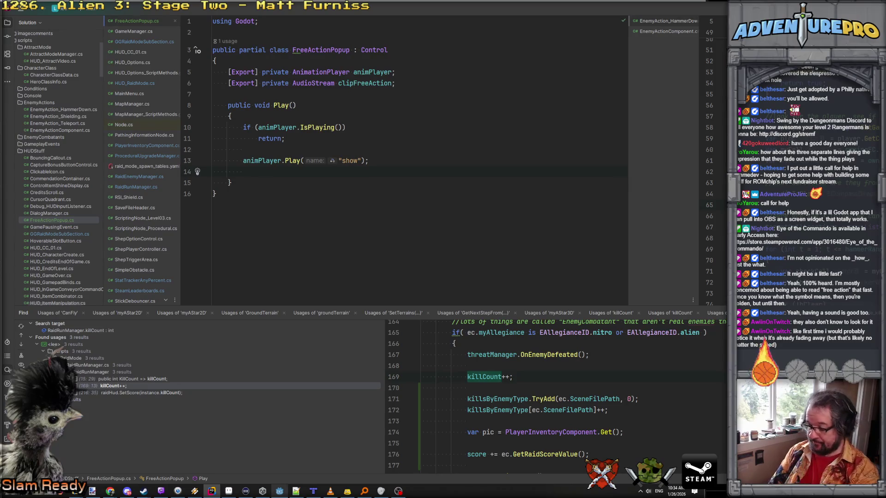
- At the method's start, call TM_AudioManager.GetAudioManager().PlayUIFX(clipFreeAction)
key("Up")
key("Up")
key("Up")
key("Return")
type("TMAU")
key("Return")
type(".Pla")
key("BackSpace")
key("BackSpace")
key("BackSpace")
type("Get")
key("Return")
type(".Play(")
key("BackSpace")
type("U")
key("Return")
type("c")
key("Return")
- Add comments: '//this always plays' and '//but if we're stackin' free actions, don't reset the animation.'
key("ctrl+alt+Return")
type("//this always plays")
left_click(213, 138)
key("End")
key("Return")
key("Return")
type("//b")
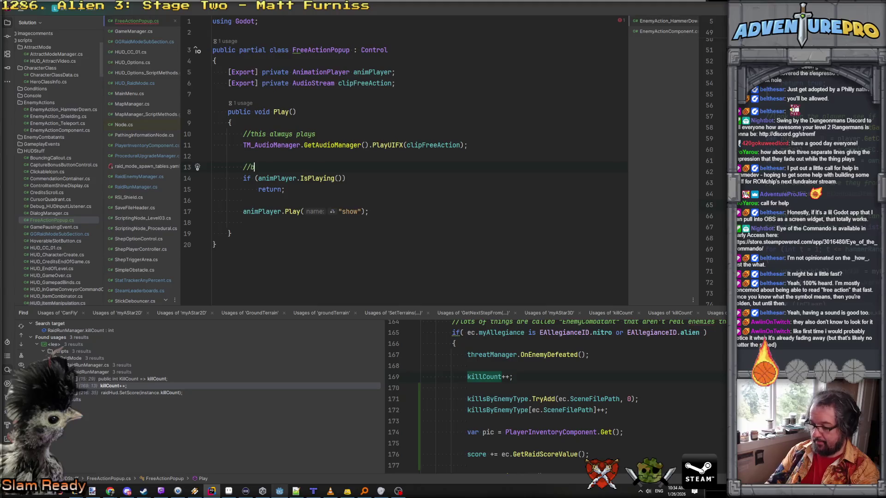
type("ut if we're stackin' fr")
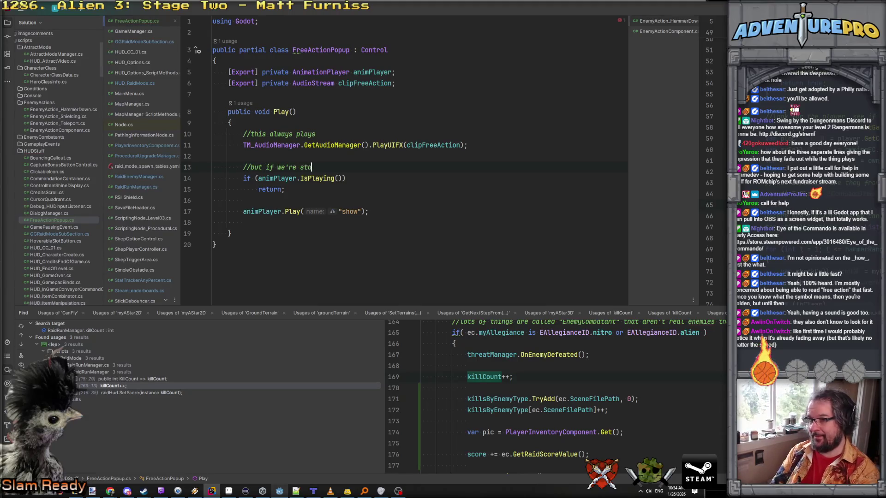
type("ee actions, dfon")
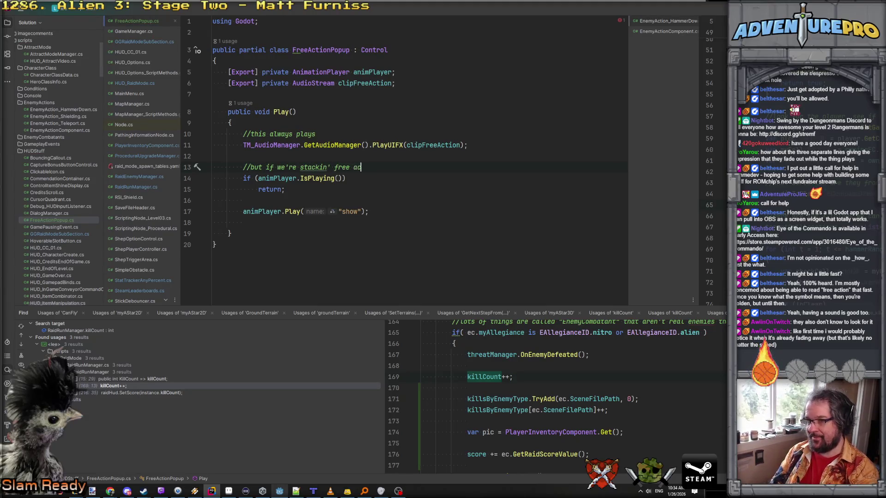
key("BackSpace")
key("BackSpace")
key("BackSpace")
type("on't reset the animation.")
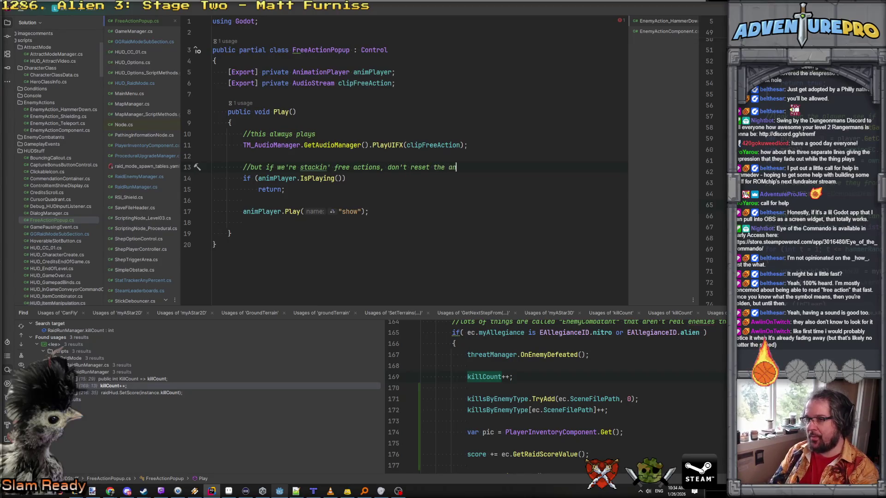